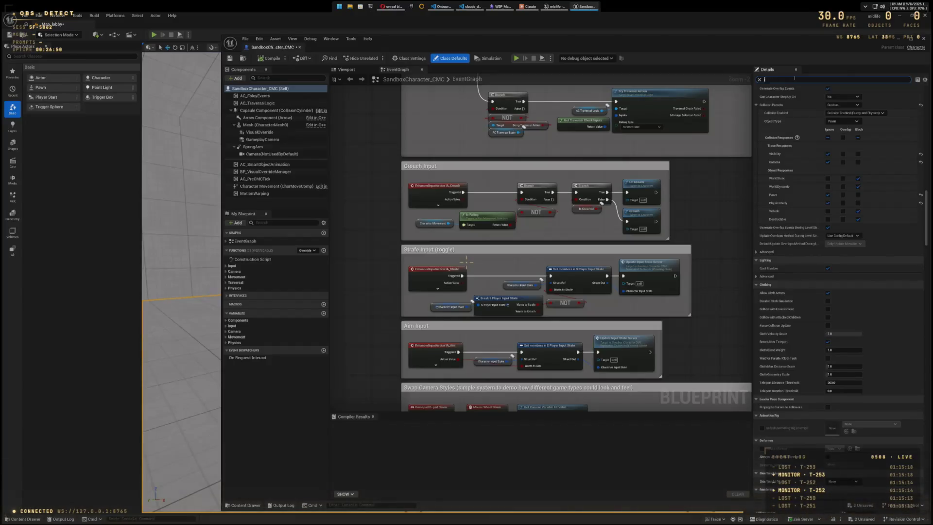
# Step: Filter Details by 'input', compile and save SandboxCharacter_CMC, then close it
pyautogui.write('input')
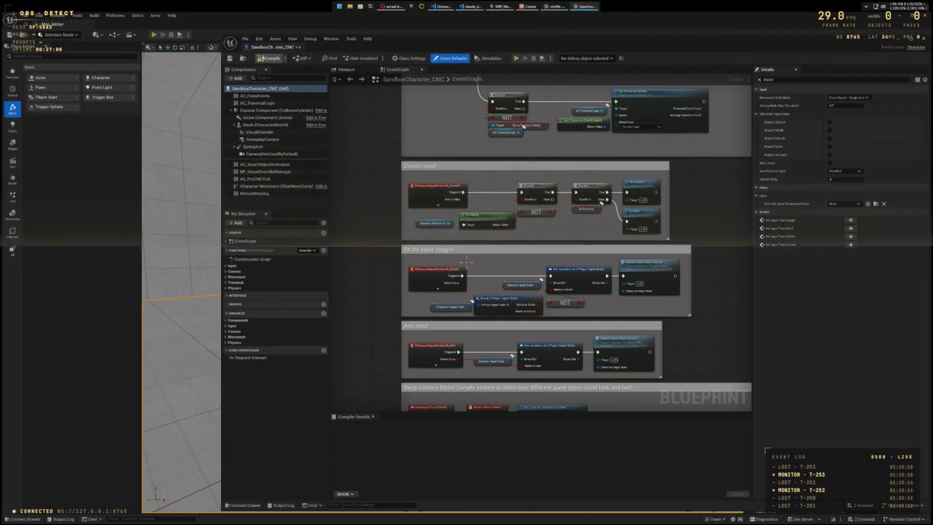
pyautogui.click(261, 59)
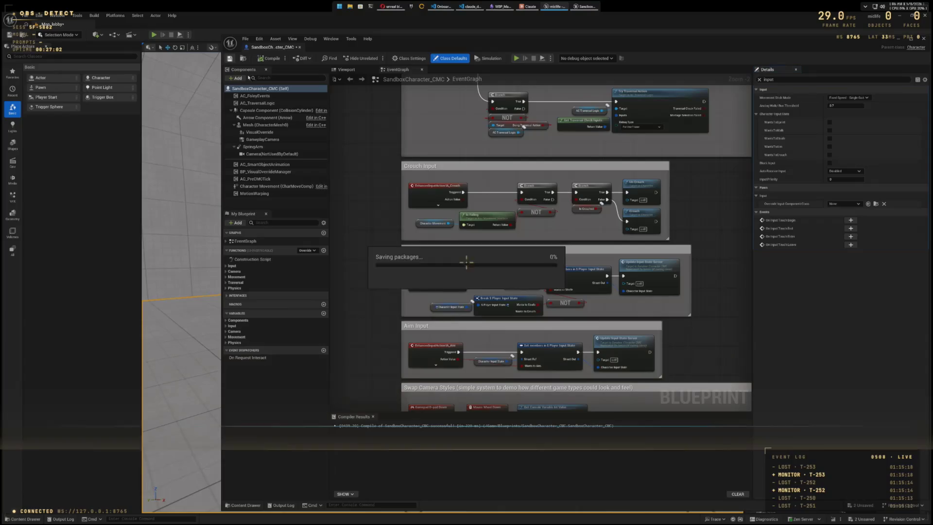
pyautogui.click(922, 39)
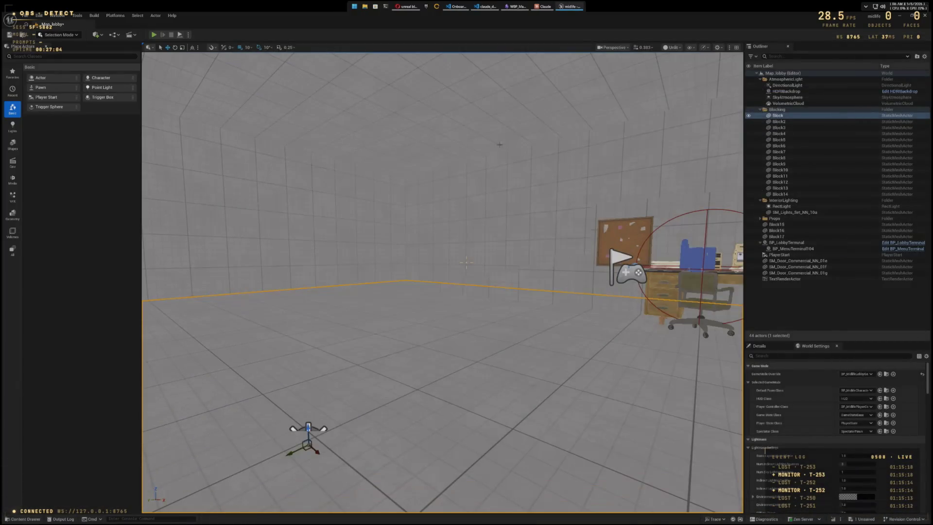
# Step: Play-test Map_Lobby, then reopen SandboxCharacter_CMC from the Blueprints folder to its Swap Camera Styles graph
pyautogui.click(154, 34)
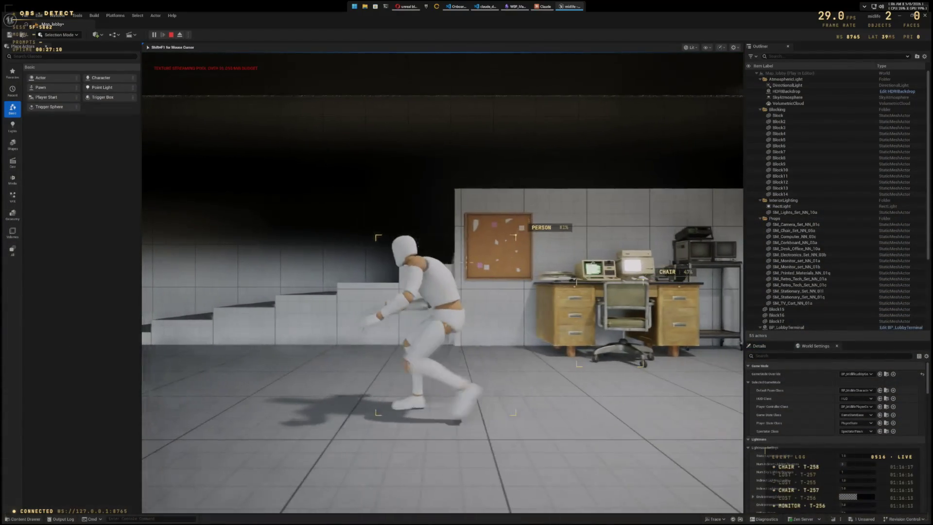
pyautogui.press('Escape')
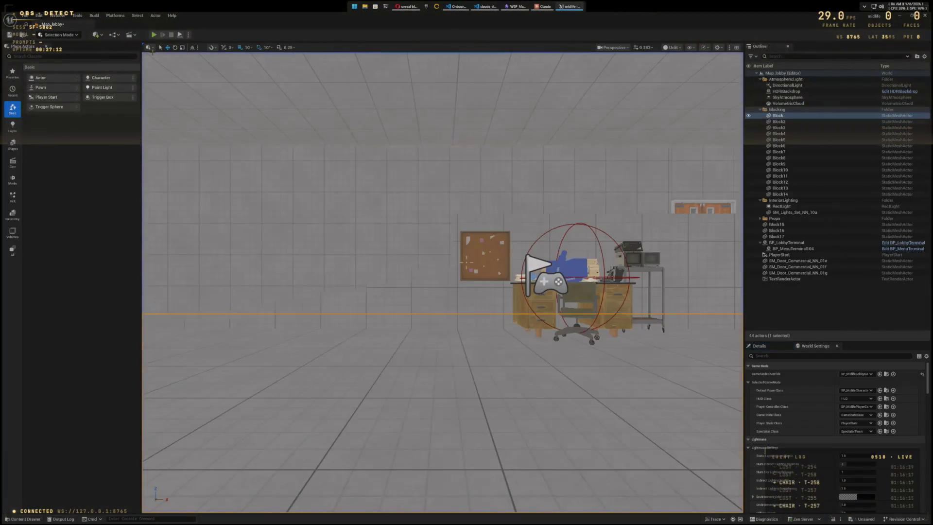
pyautogui.hotkey('ctrl', 'space')
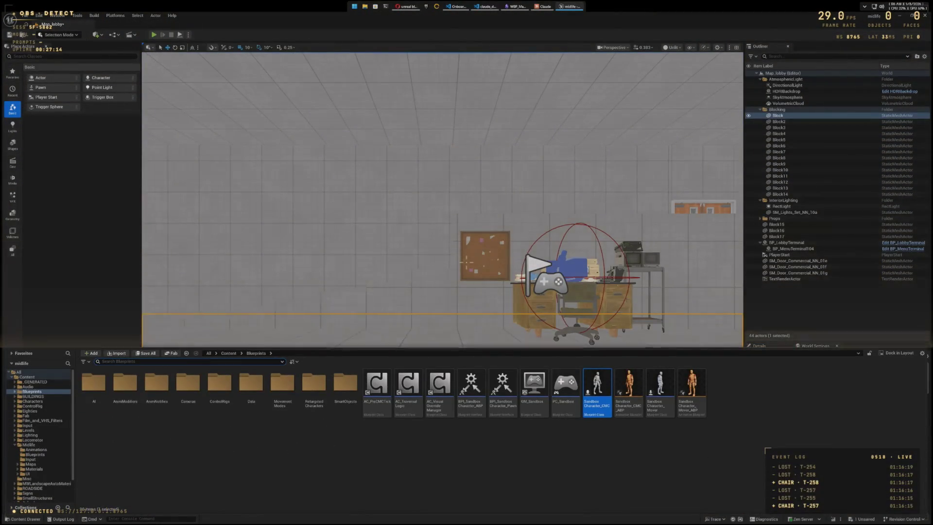
pyautogui.doubleClick(598, 387)
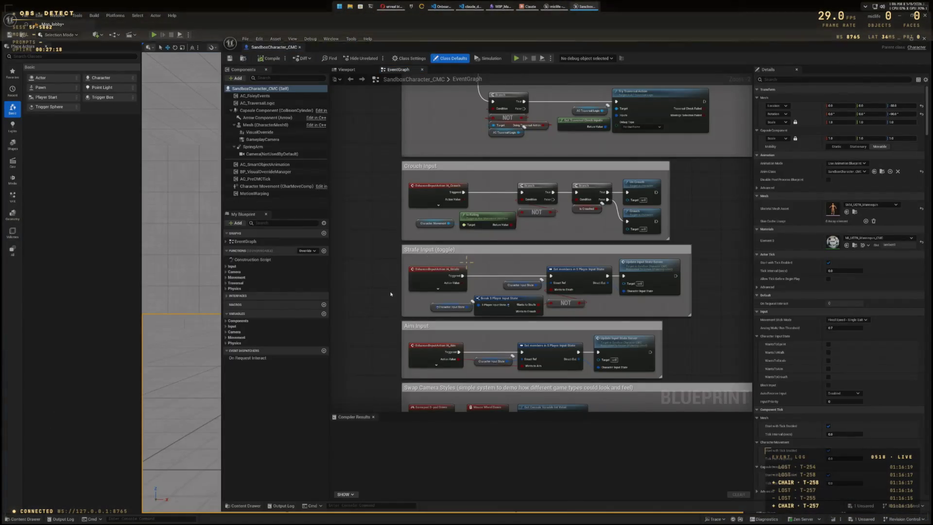
pyautogui.moveTo(380, 308); pyautogui.dragTo(377, 283)
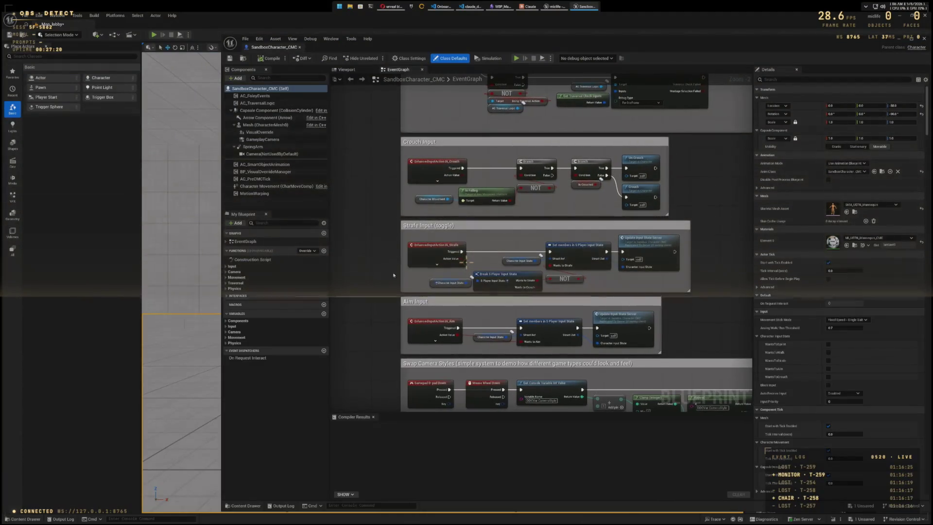
# Step: Disable the IA_Strafe node (Do Not Compile) and pan through the camera, jump, crouch and walk sections
pyautogui.rightClick(439, 246)
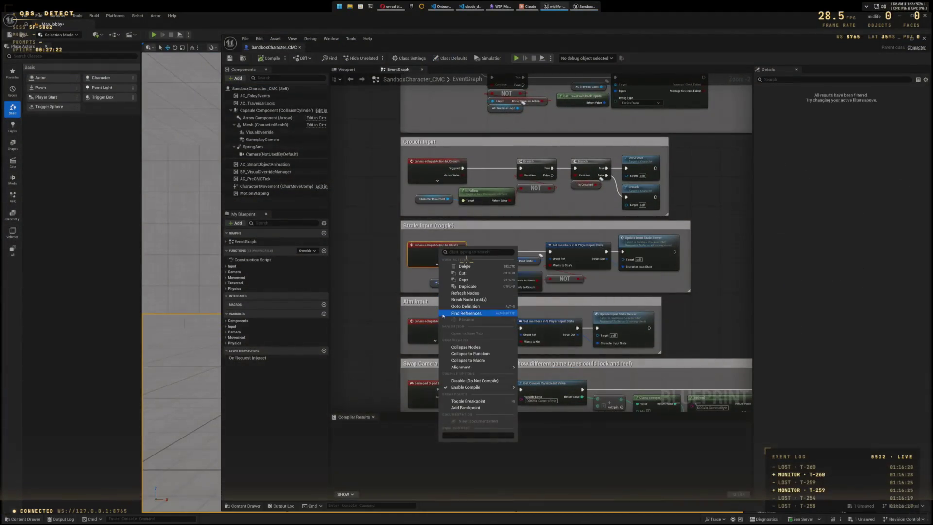
pyautogui.click(462, 381)
pyautogui.moveTo(372, 288); pyautogui.dragTo(372, 194)
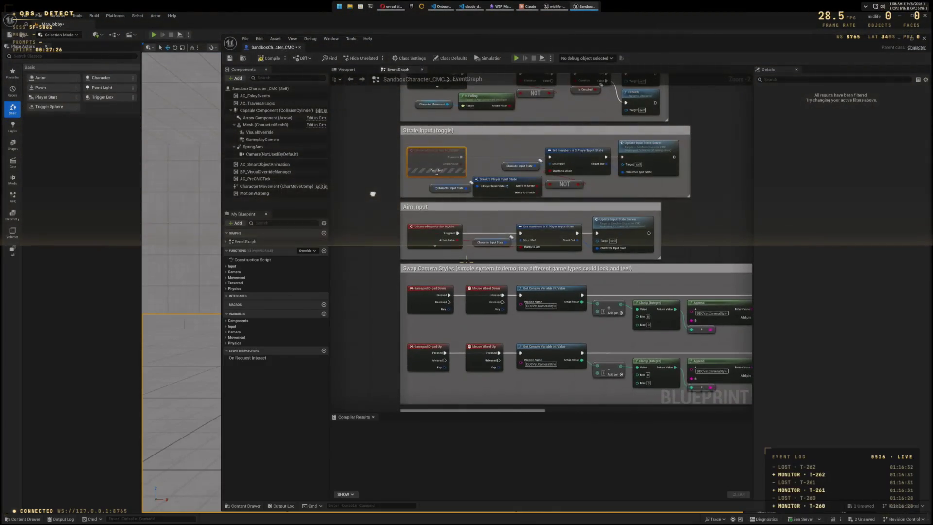
pyautogui.moveTo(377, 194); pyautogui.dragTo(376, 424)
pyautogui.moveTo(374, 243); pyautogui.dragTo(370, 385)
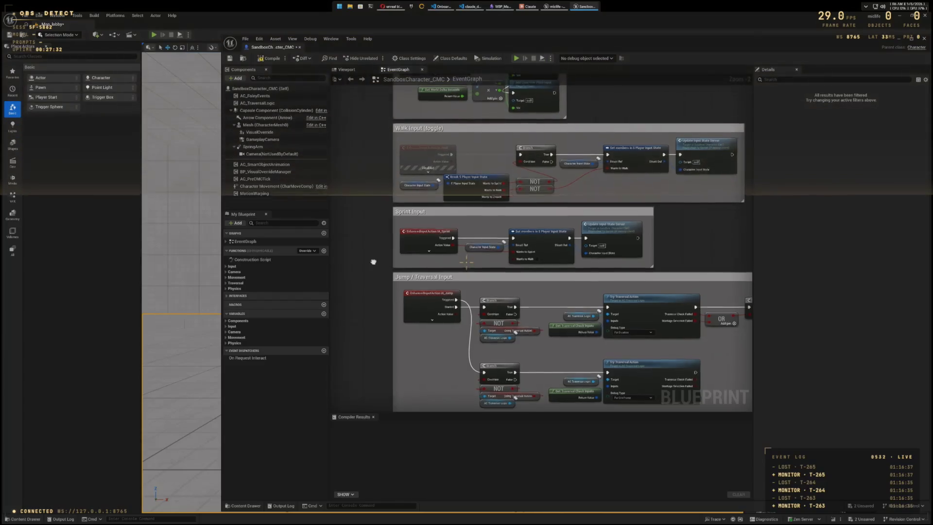
pyautogui.moveTo(377, 258); pyautogui.dragTo(371, 293)
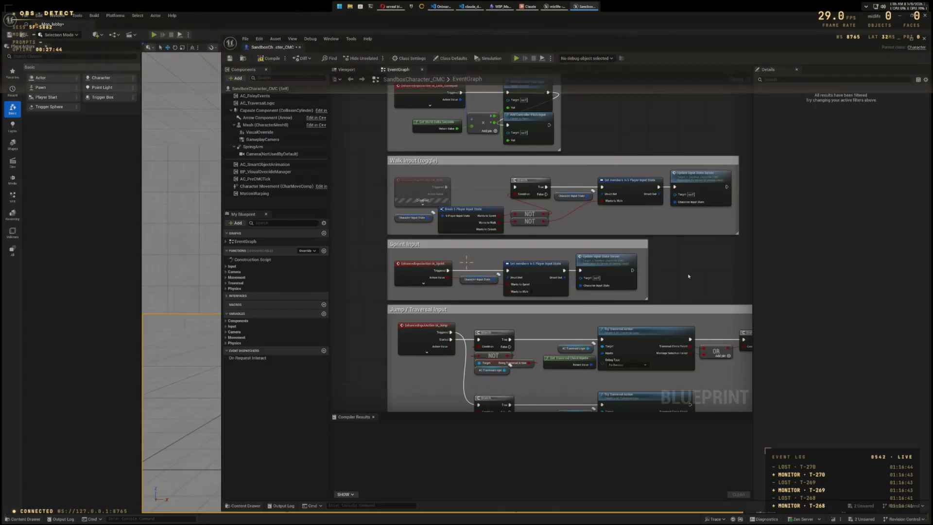
# Step: Peek at the blueprint's Input functions, then save and close SandboxCharacter_CMC
pyautogui.click(226, 267)
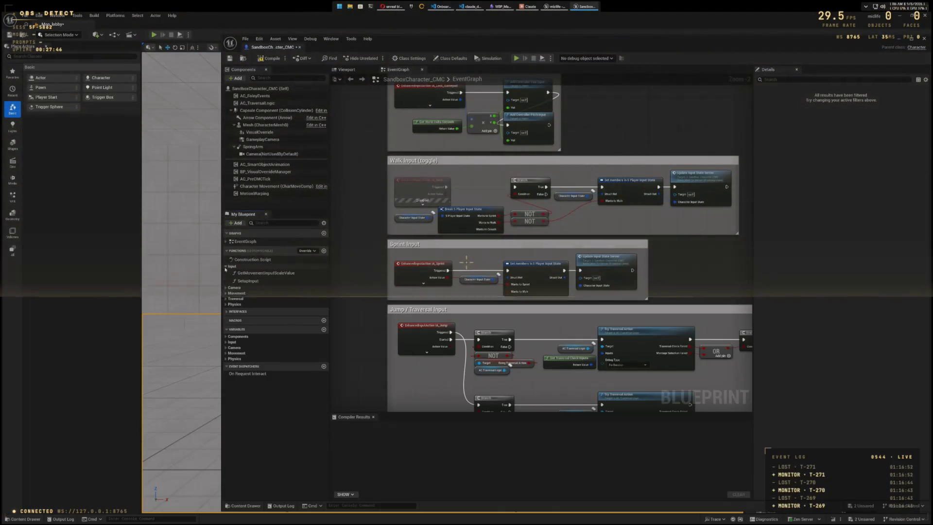
pyautogui.click(225, 267)
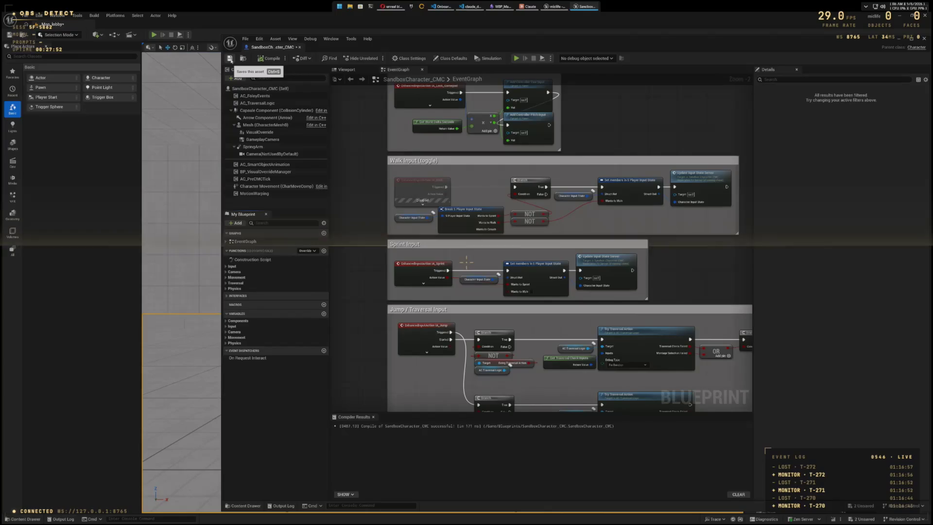
pyautogui.click(230, 59)
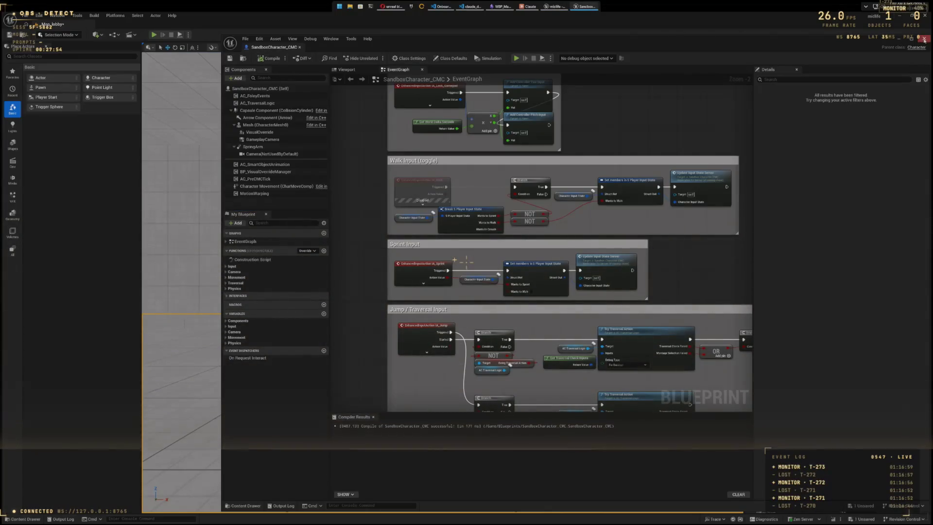
pyautogui.click(923, 39)
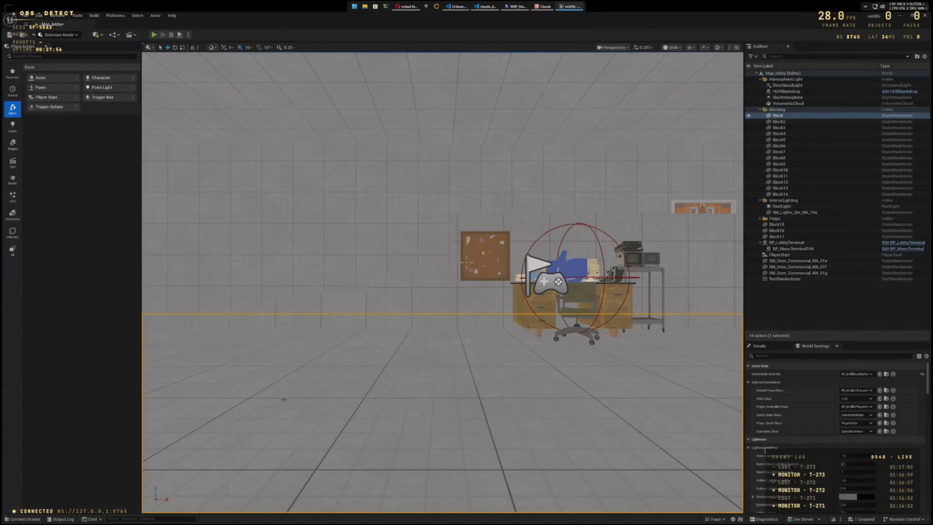
# Step: Open the IMC_Sandbox input mapping context from the Input folder
pyautogui.hotkey('ctrl', 'space')
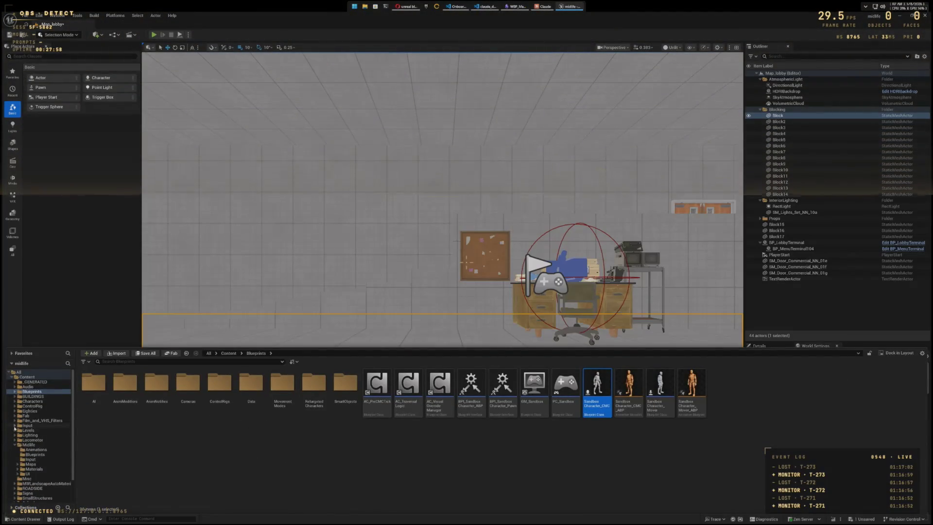
pyautogui.click(28, 426)
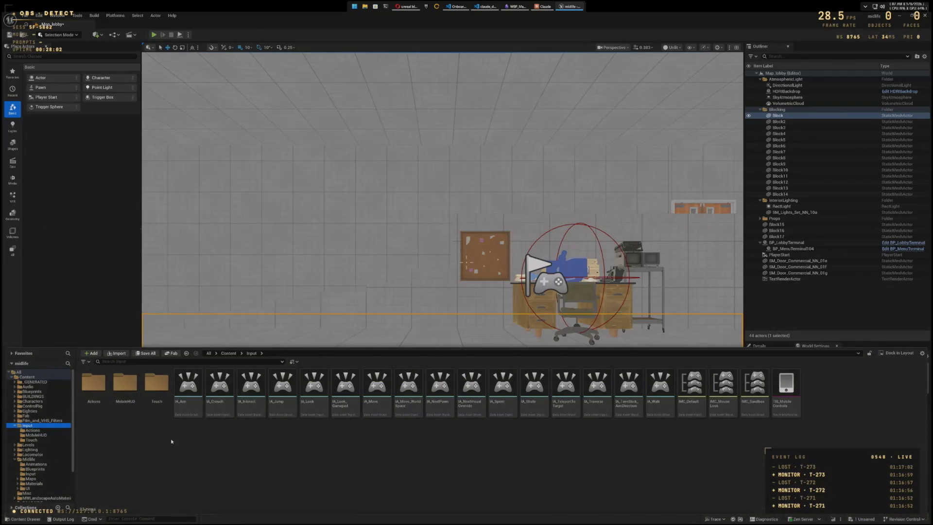
pyautogui.moveTo(194, 406)
pyautogui.doubleClick(754, 389)
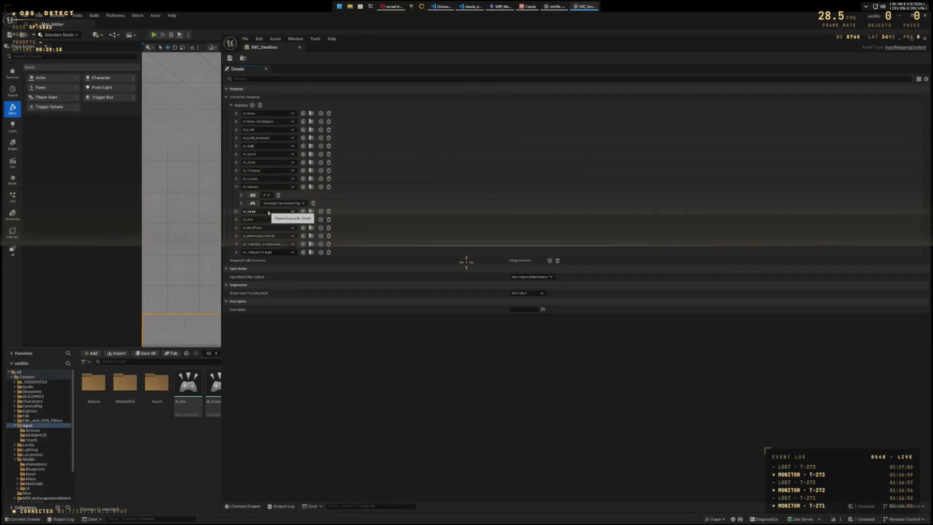
# Step: Inspect the IA_Strafe and IA_Sprint mappings and the Gamepad Left Shoulder binding, then close IMC_Sandbox
pyautogui.click(292, 212)
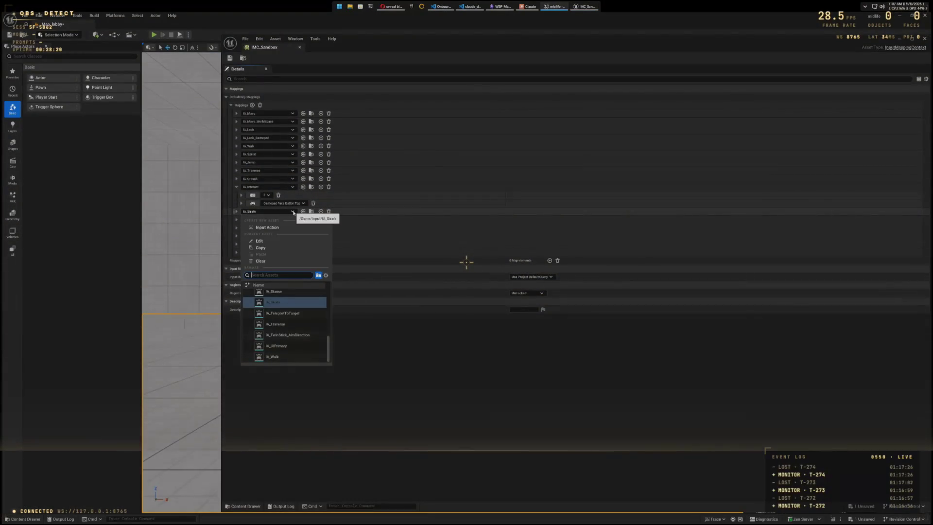
pyautogui.click(292, 212)
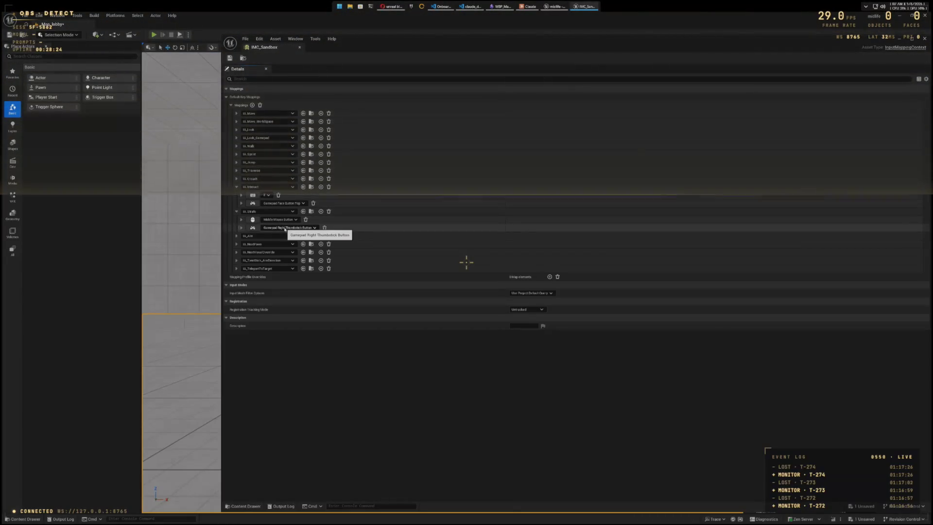
pyautogui.click(236, 212)
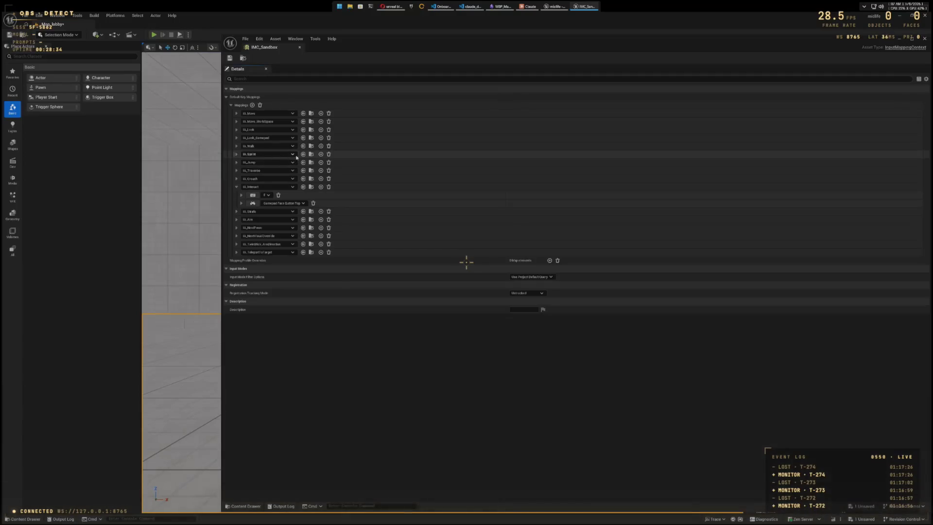
pyautogui.click(236, 154)
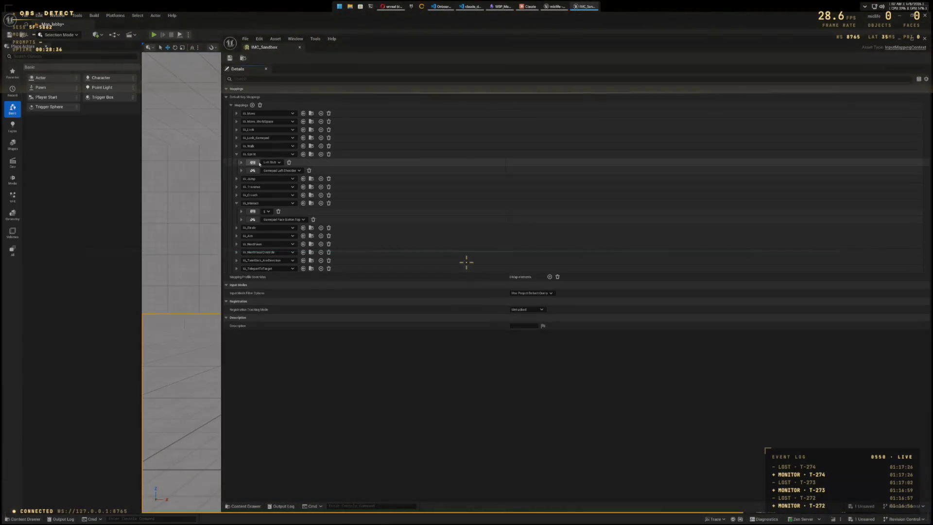
pyautogui.click(241, 170)
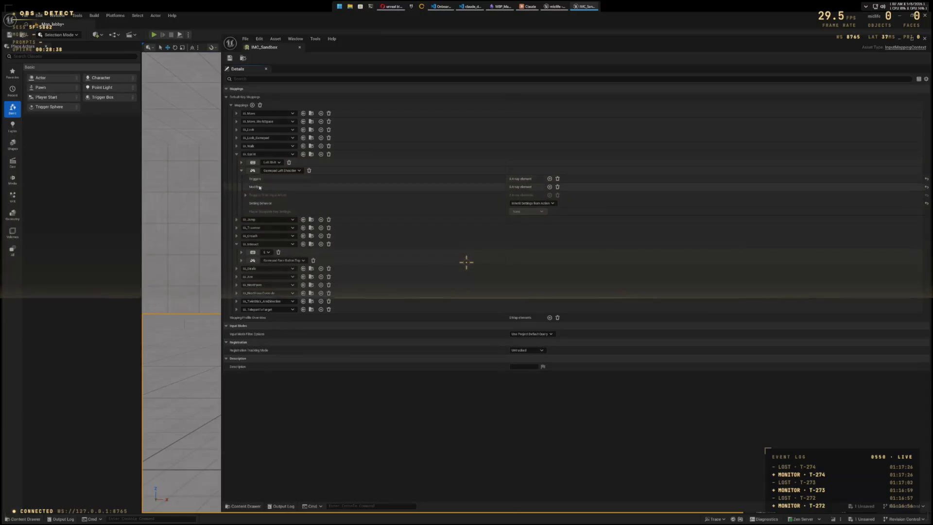
pyautogui.moveTo(259, 189)
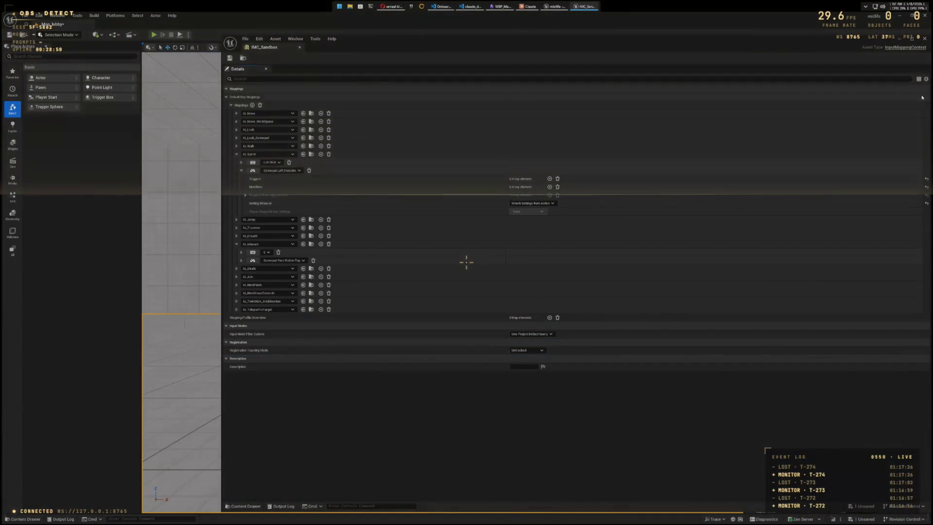
pyautogui.hotkey('alt', 'F4')
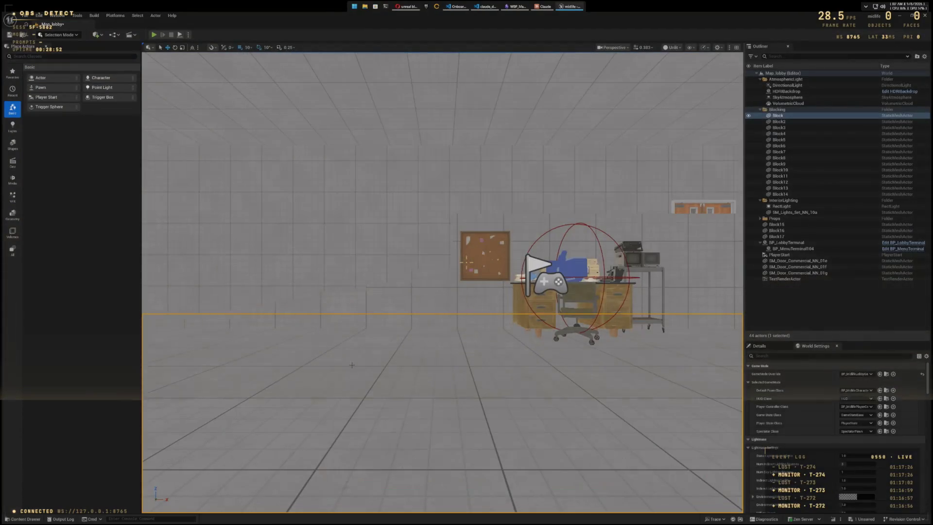
# Step: Browse Input > Actions, peeking into MobileHUD, and open the IA_MouseLook input action
pyautogui.hotkey('ctrl', 'space')
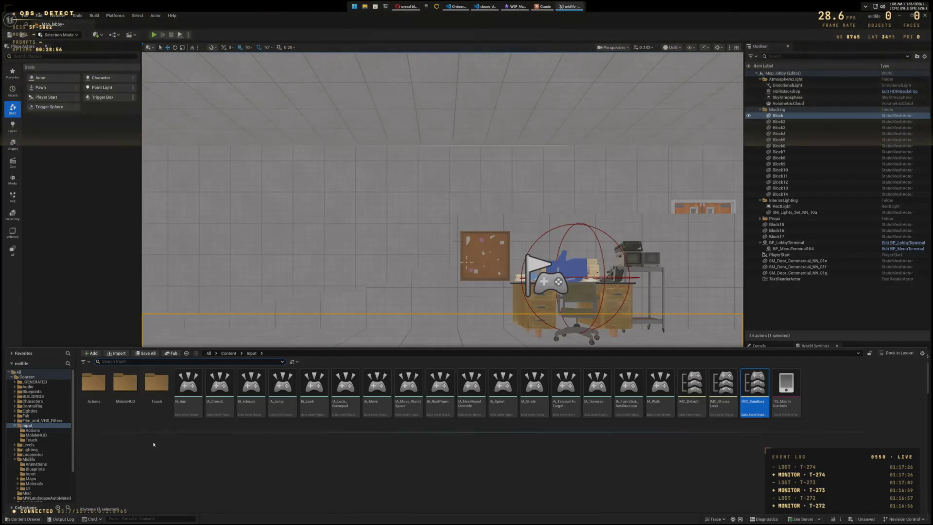
pyautogui.doubleClick(94, 390)
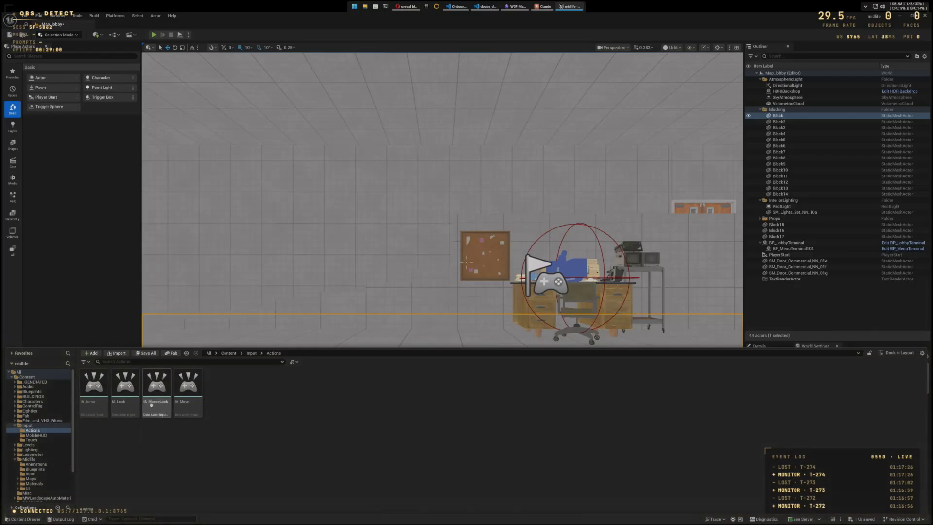
pyautogui.moveTo(201, 410)
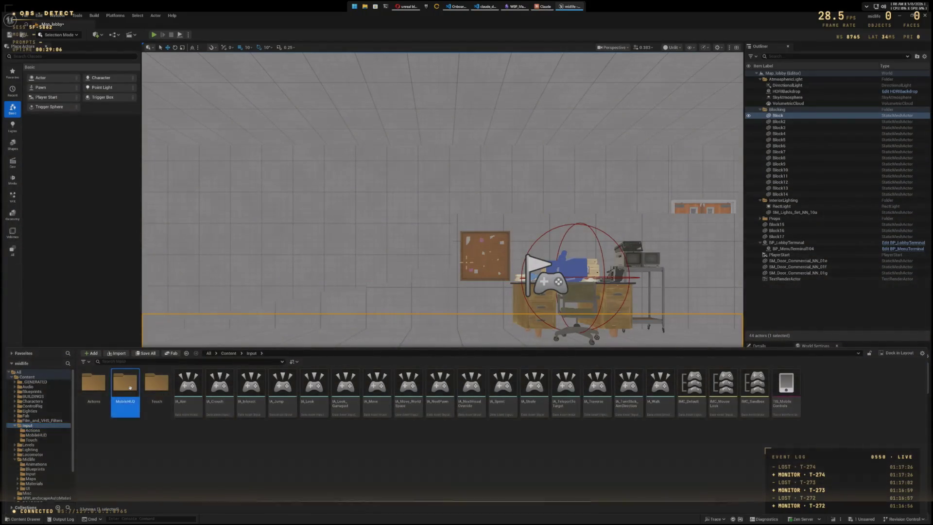
pyautogui.doubleClick(125, 383)
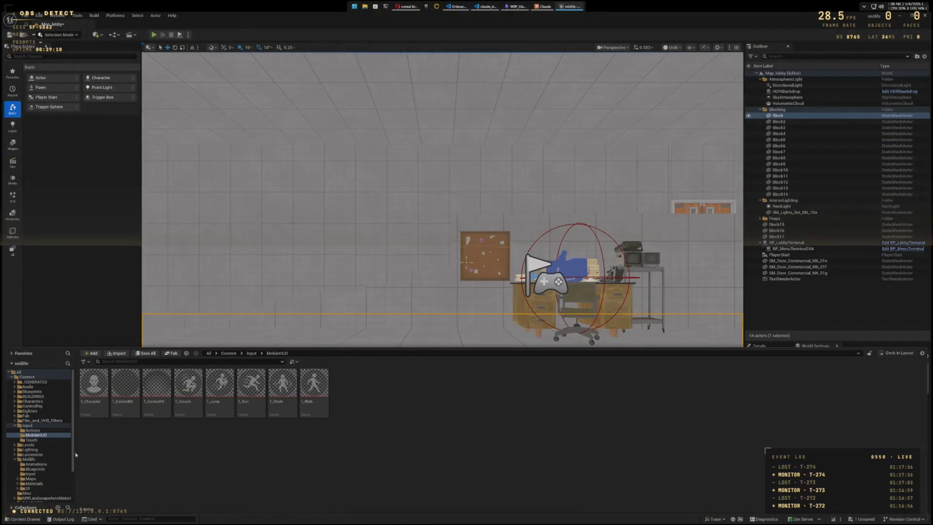
pyautogui.click(32, 430)
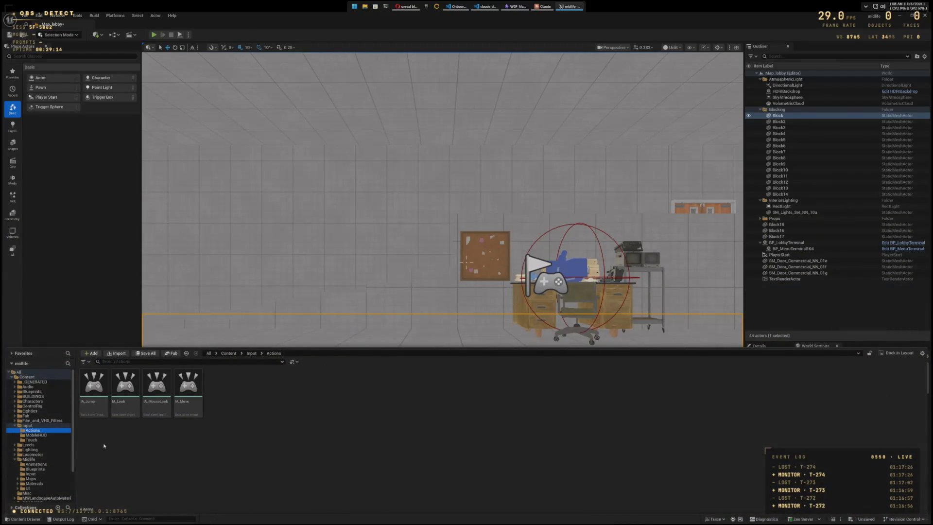
pyautogui.doubleClick(157, 391)
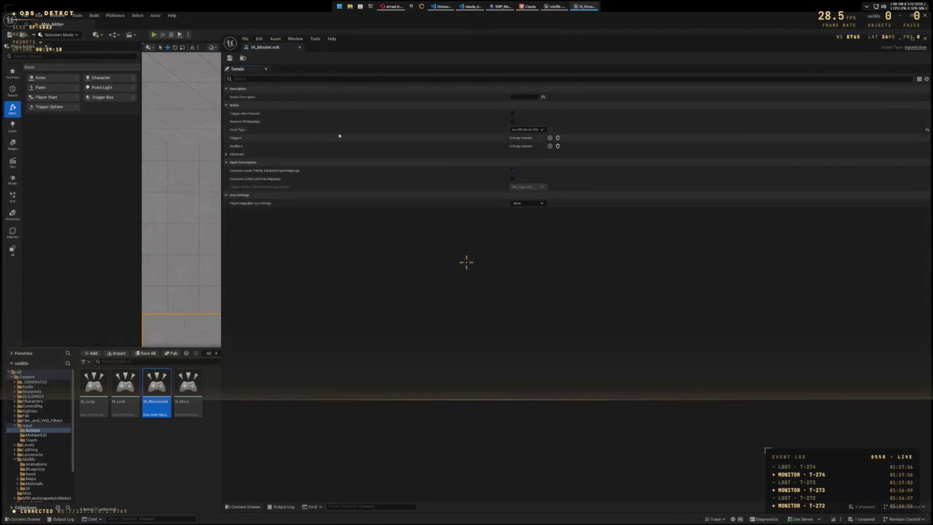
# Step: Close IA_MouseLook and list the Input folder's assets in the Content Browser
pyautogui.click(924, 39)
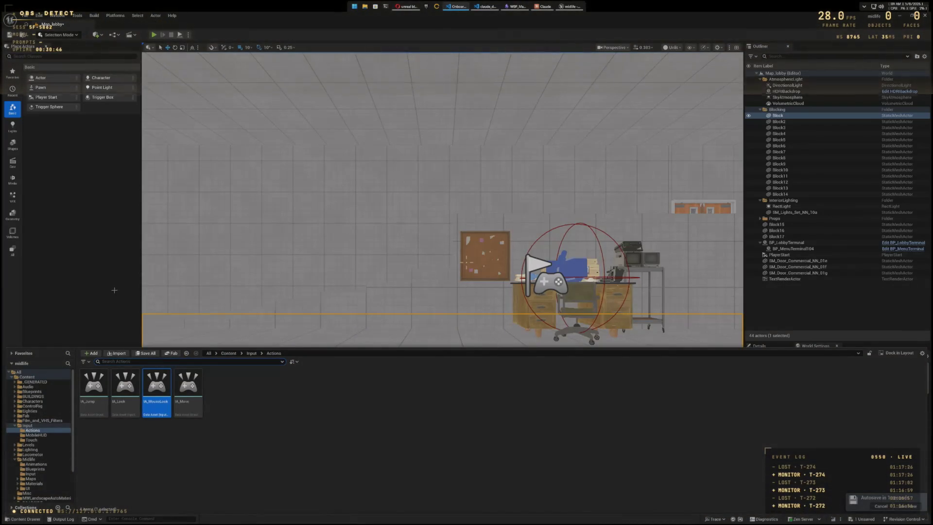
pyautogui.click(16, 426)
pyautogui.click(14, 444)
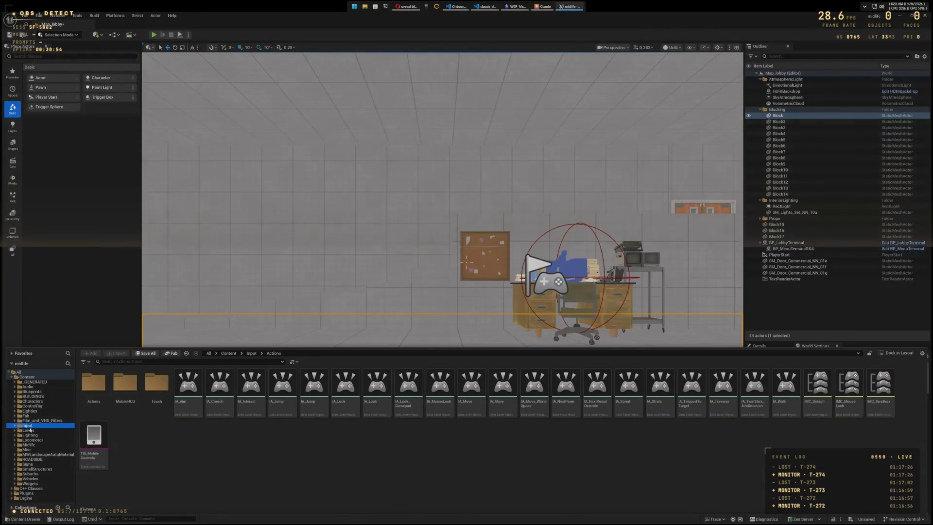
# Step: Open LocomotorLevel from the Levels folder, saving Map_lobby when prompted
pyautogui.click(24, 430)
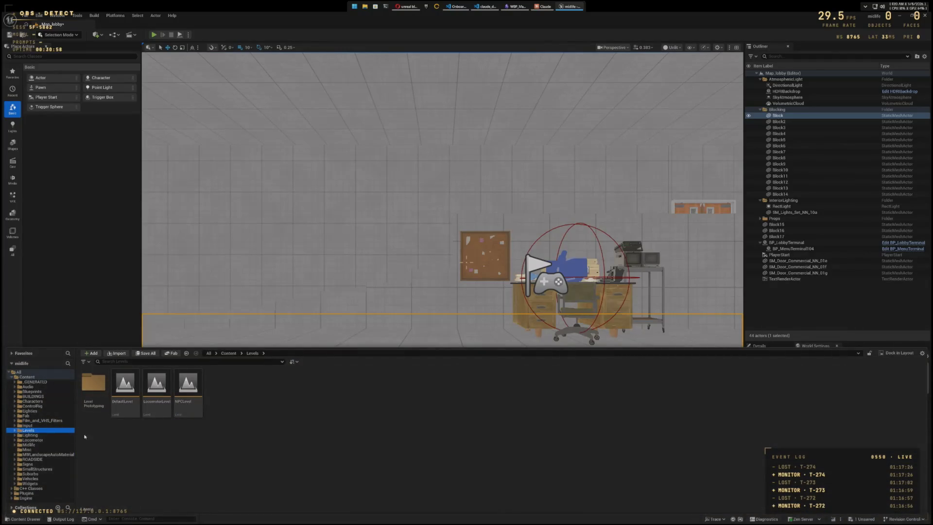
pyautogui.doubleClick(160, 388)
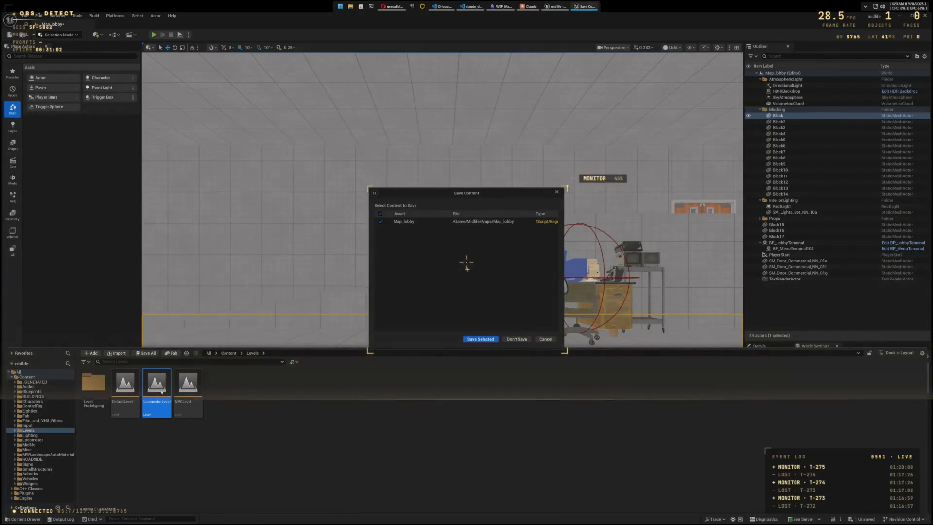
pyautogui.click(478, 340)
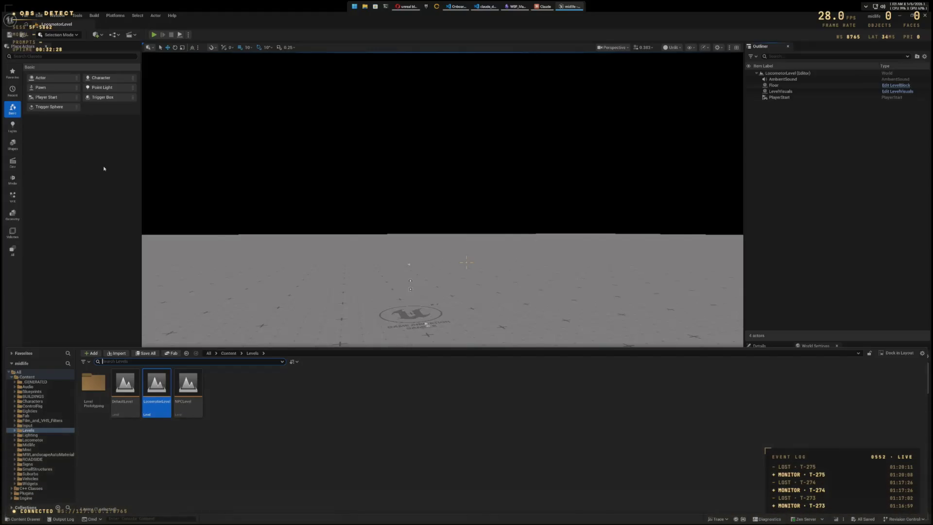
# Step: Browse to Midlife > Maps and load Map_lobby back
pyautogui.click(29, 445)
pyautogui.doubleClick(181, 401)
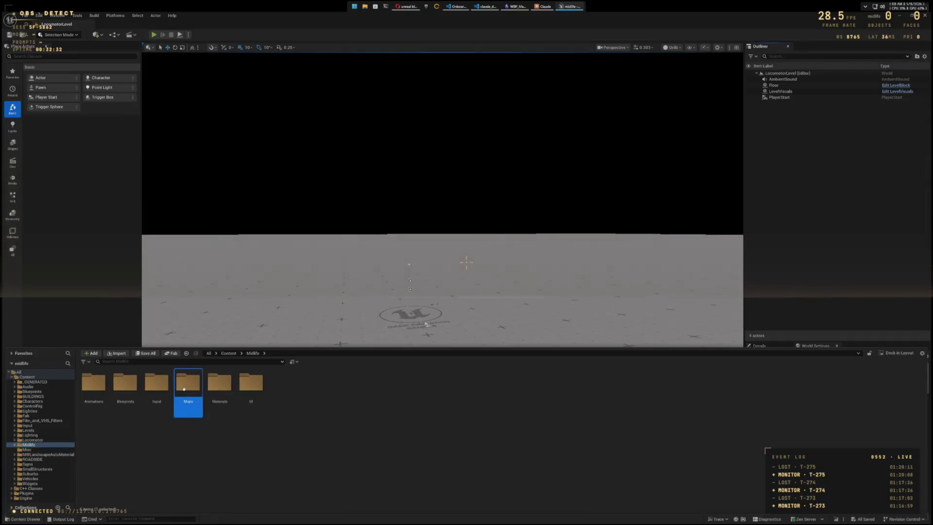
pyautogui.doubleClick(156, 386)
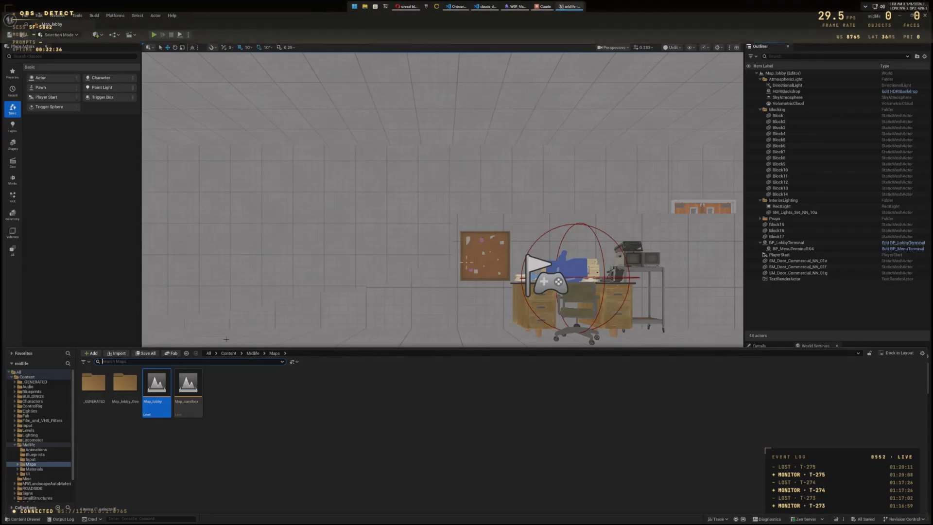
# Step: Turn the view toward an empty lobby corner and select the Block11 grid wall
pyautogui.moveTo(340, 287)
pyautogui.mouseDown()
pyautogui.moveTo(369, 340)
pyautogui.moveTo(437, 330)
pyautogui.mouseUp()
pyautogui.moveTo(418, 272)
pyautogui.mouseDown()
pyautogui.moveTo(447, 247)
pyautogui.moveTo(423, 252)
pyautogui.moveTo(442, 285)
pyautogui.moveTo(483, 297)
pyautogui.moveTo(457, 291)
pyautogui.mouseUp()
pyautogui.click(454, 285)
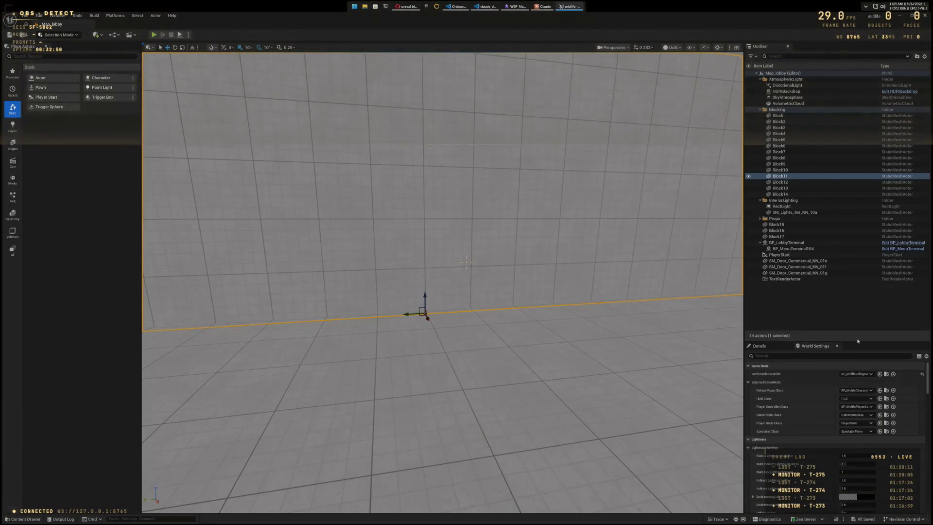
# Step: Open Block11's collision presets in an enlarged Details panel, then bring the midlife editor window forward
pyautogui.click(779, 347)
pyautogui.moveTo(858, 339); pyautogui.dragTo(858, 195)
pyautogui.scroll(-5, 816, 376)
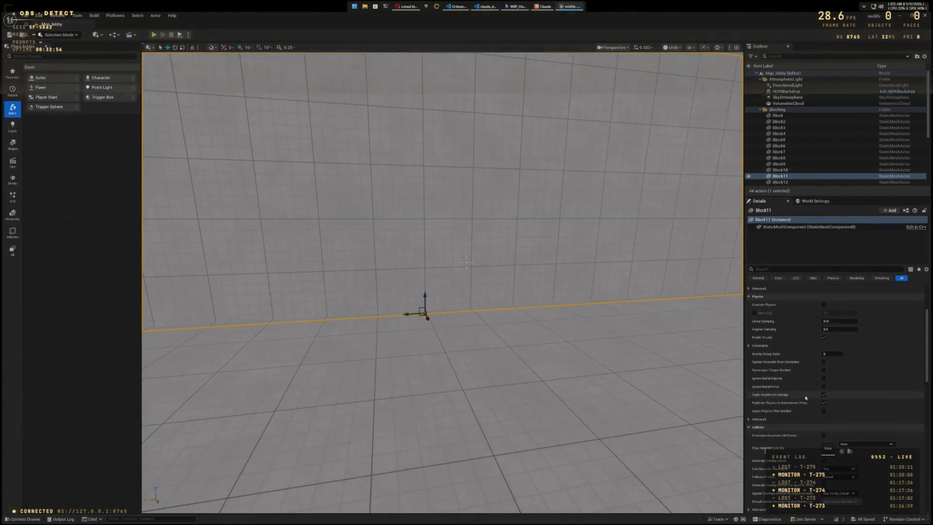
pyautogui.scroll(-1, 869, 406)
pyautogui.scroll(-1, 874, 413)
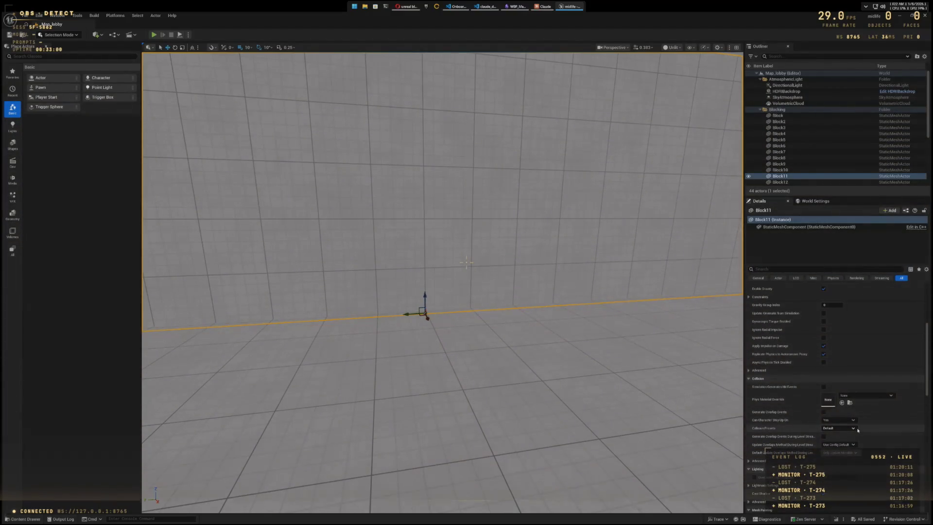
pyautogui.click(854, 429)
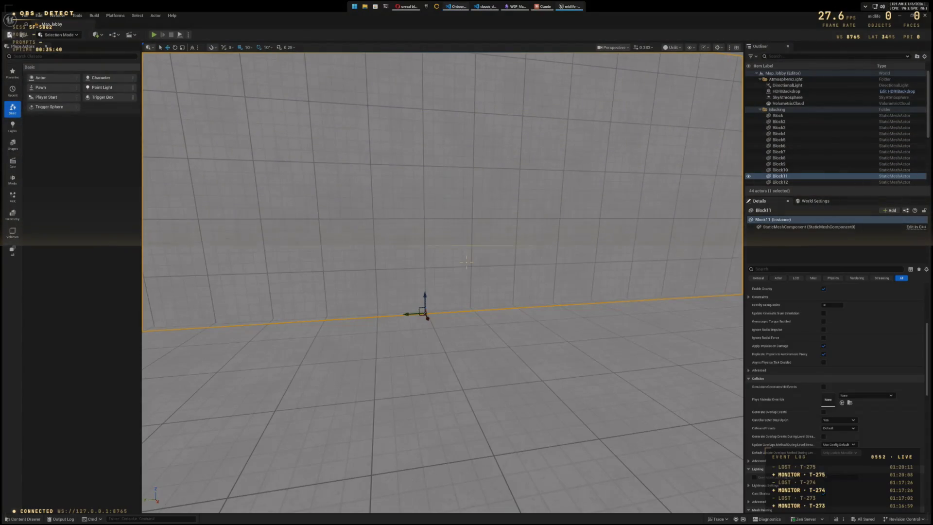
pyautogui.click(902, 23)
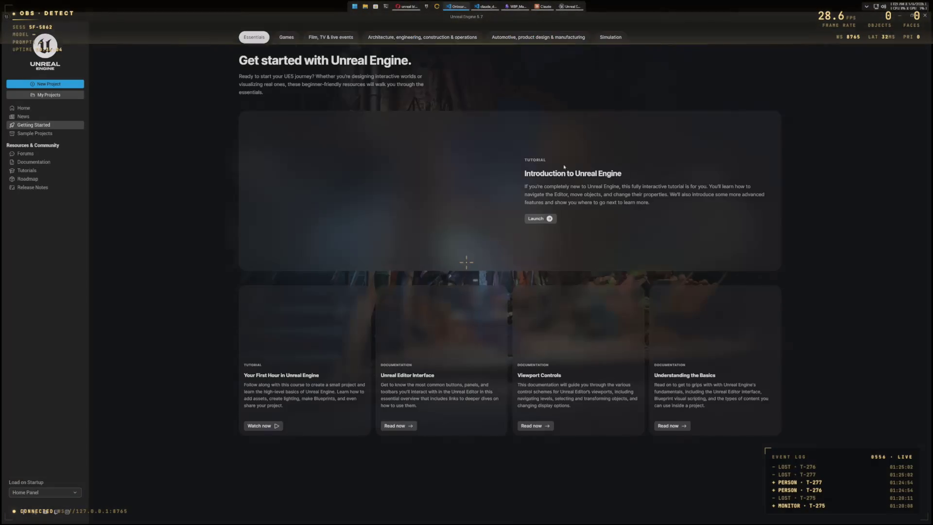
# Step: Open the midlife project from the My Projects list
pyautogui.click(57, 96)
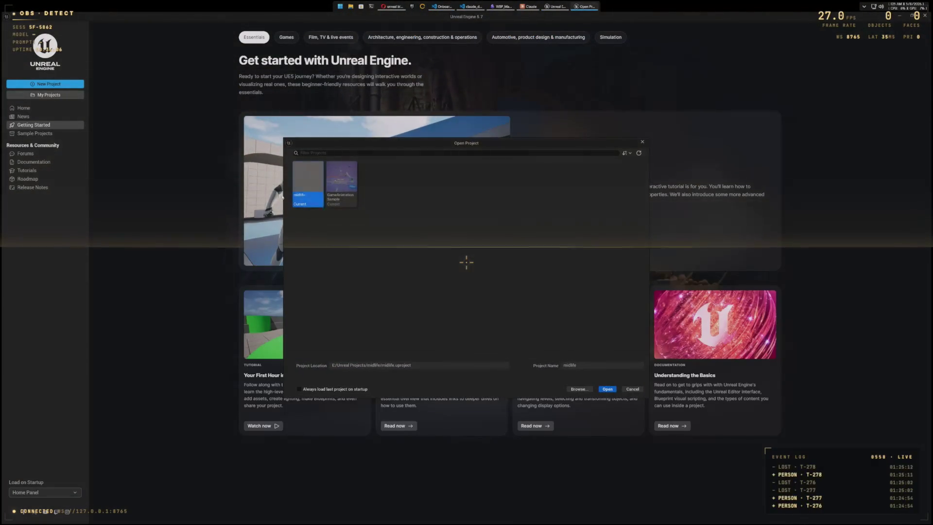
pyautogui.click(607, 389)
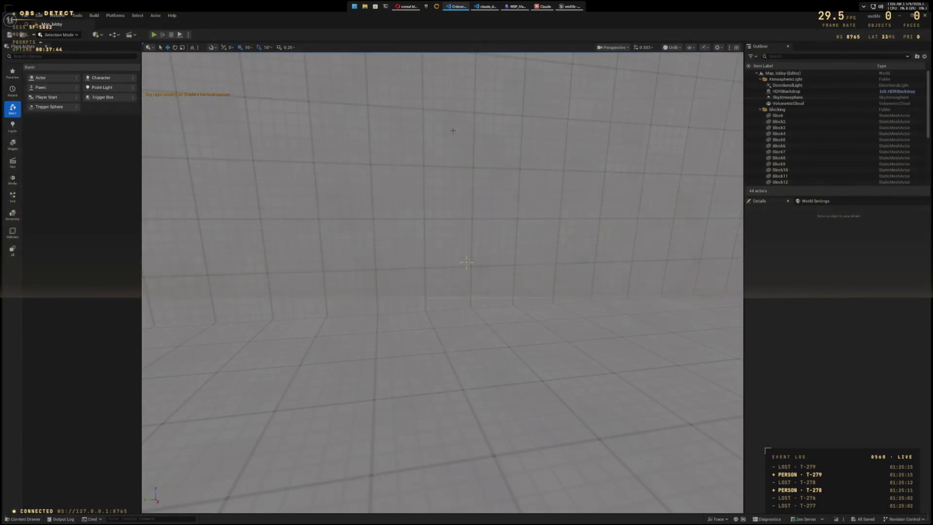
# Step: Rotate the viewport to face the lobby's blockout wall squarely at eye level
pyautogui.moveTo(408, 190)
pyautogui.mouseDown()
pyautogui.moveTo(466, 192)
pyautogui.moveTo(436, 224)
pyautogui.mouseUp()
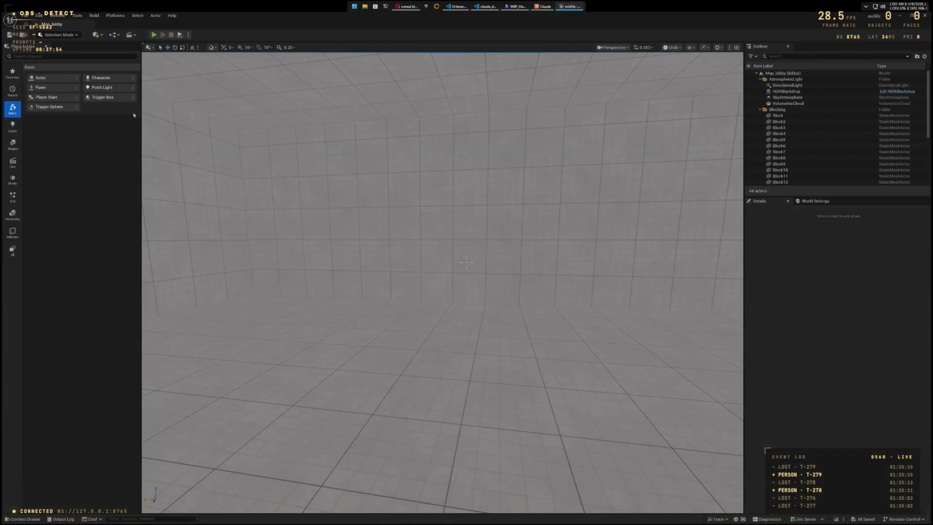
pyautogui.click(44, 22)
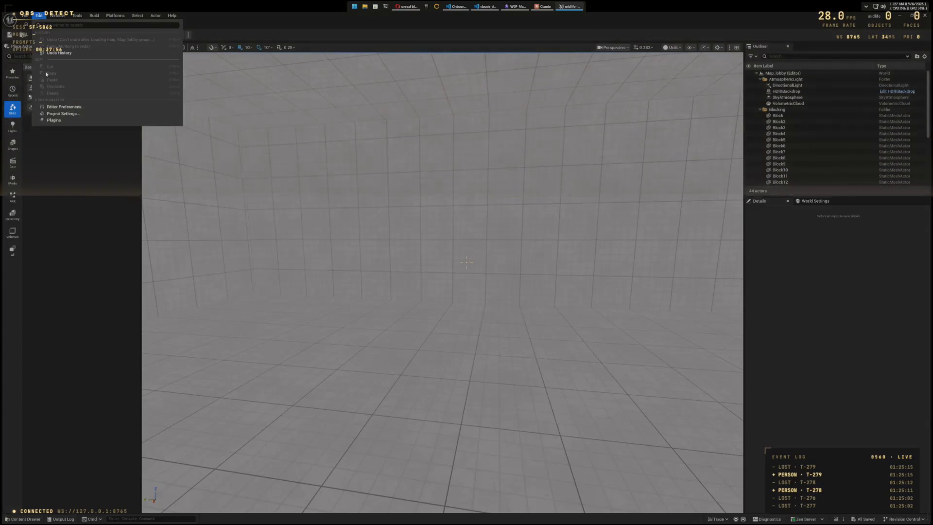
pyautogui.click(59, 113)
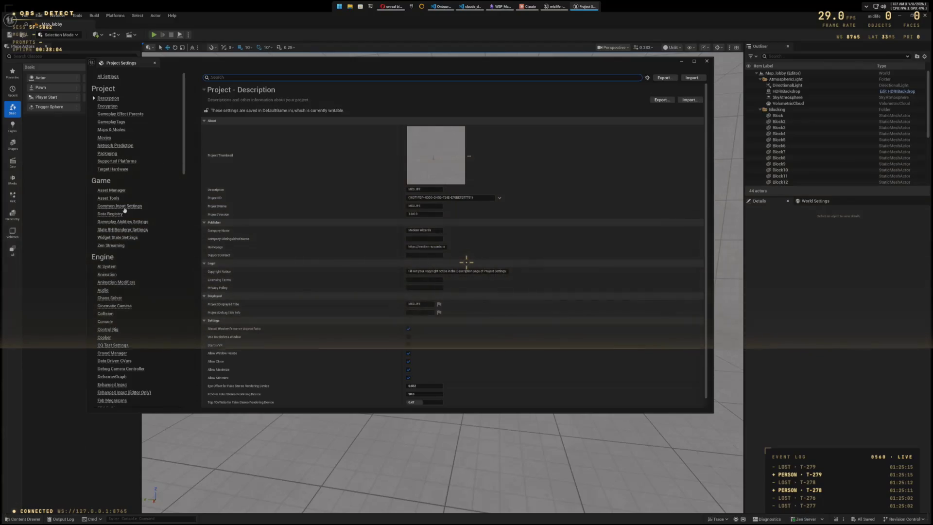
pyautogui.click(106, 314)
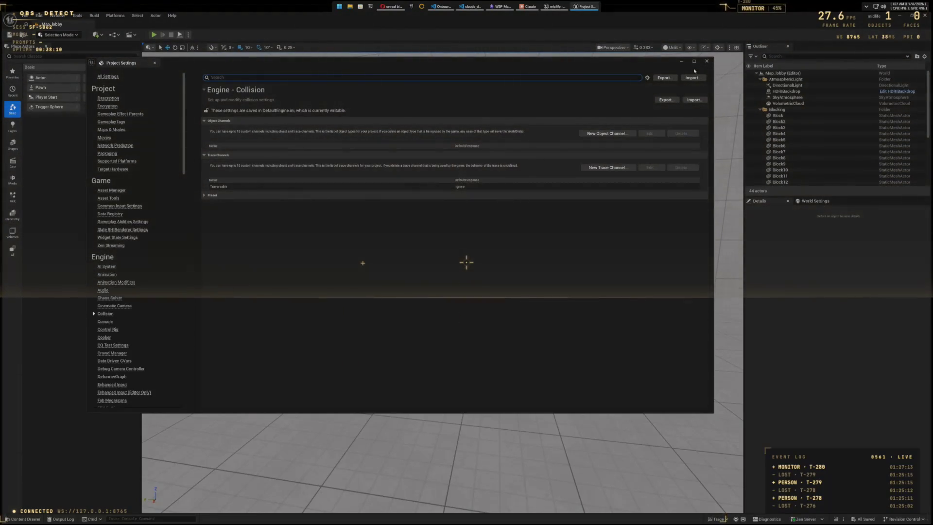
pyautogui.click(707, 60)
pyautogui.moveTo(542, 246); pyautogui.dragTo(472, 242)
pyautogui.click(472, 242)
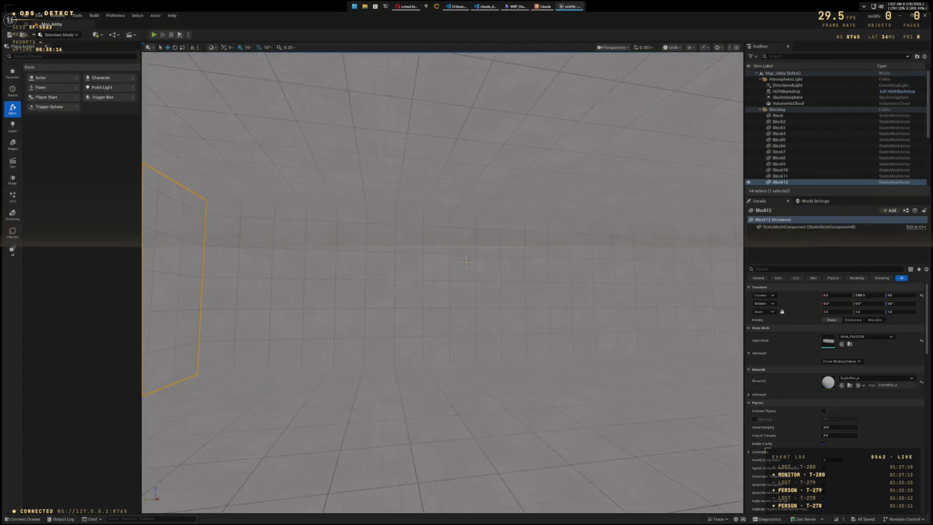
# Step: Raise the Block11 wall higher and view it in Scythe modelling mode
pyautogui.moveTo(522, 365)
pyautogui.mouseDown()
pyautogui.moveTo(523, 170)
pyautogui.moveTo(466, 263)
pyautogui.mouseUp()
pyautogui.hotkey('shift', '9')
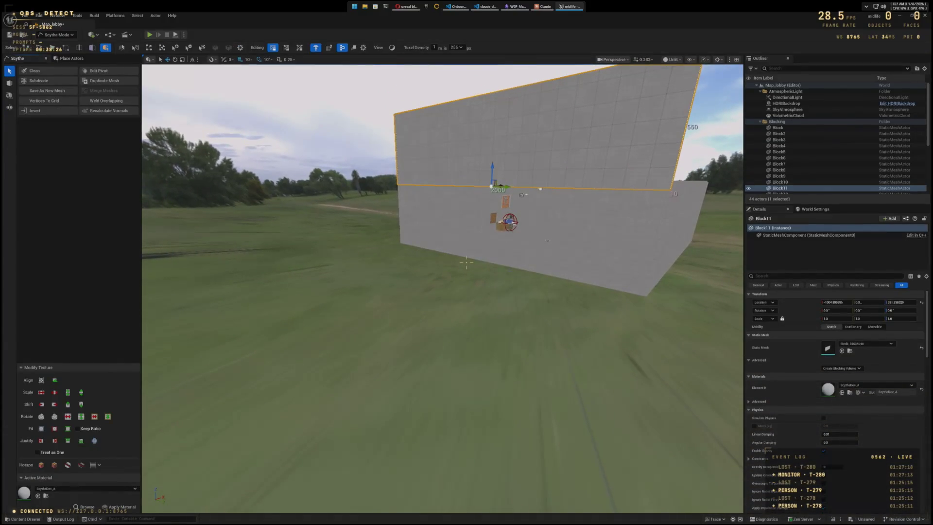
pyautogui.moveTo(466, 263); pyautogui.dragTo(301, 268)
# Step: Draw a flat floor block footprint in front of the wall with Create Block and accept it
pyautogui.press('b')
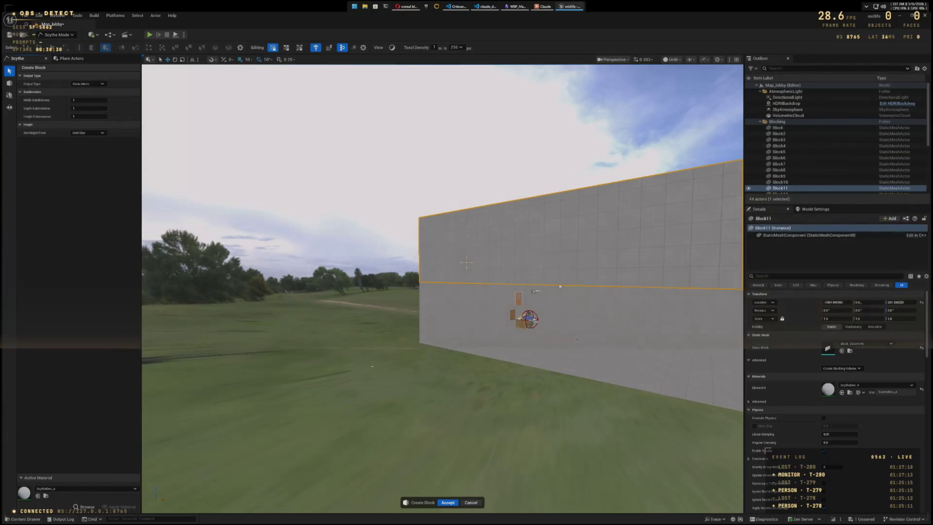
pyautogui.press('Escape')
pyautogui.moveTo(466, 262); pyautogui.dragTo(466, 262)
pyautogui.press('b')
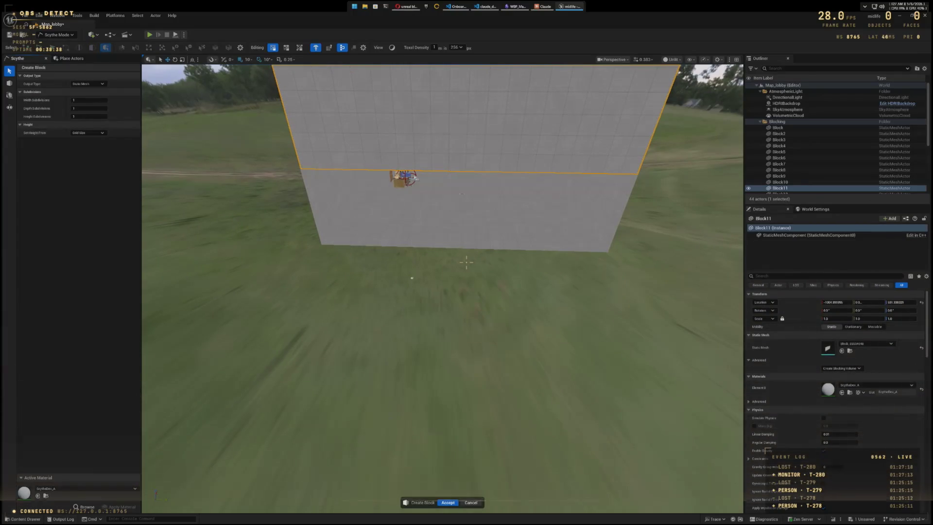
pyautogui.moveTo(420, 250)
pyautogui.mouseDown()
pyautogui.moveTo(485, 256)
pyautogui.moveTo(519, 420)
pyautogui.mouseUp()
pyautogui.moveTo(529, 464); pyautogui.dragTo(510, 500)
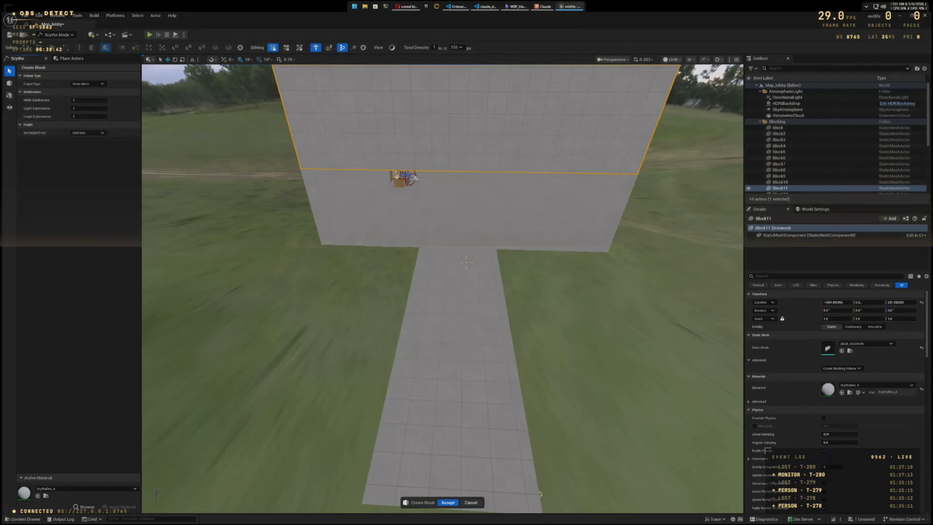
pyautogui.moveTo(465, 263)
pyautogui.mouseDown()
pyautogui.moveTo(542, 369)
pyautogui.moveTo(529, 375)
pyautogui.moveTo(462, 354)
pyautogui.moveTo(516, 387)
pyautogui.moveTo(453, 381)
pyautogui.moveTo(584, 404)
pyautogui.moveTo(521, 293)
pyautogui.mouseUp()
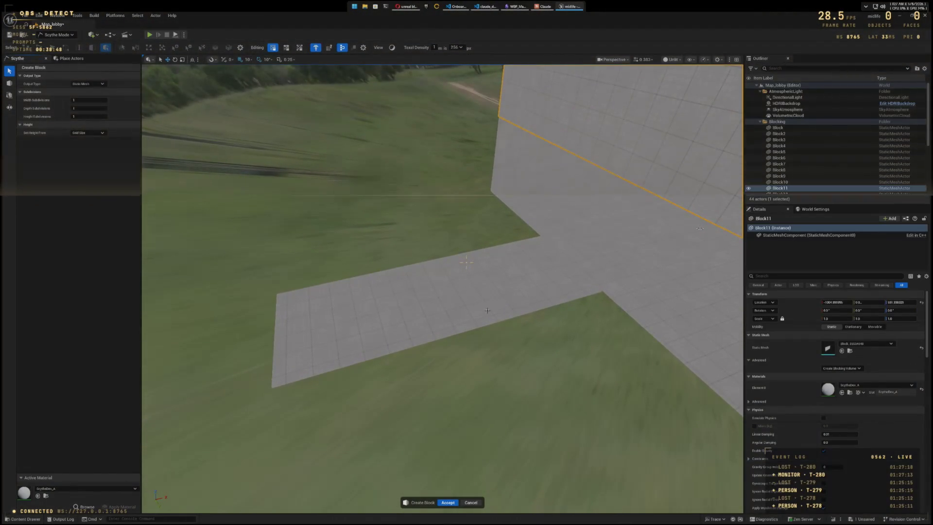
pyautogui.moveTo(486, 307)
pyautogui.mouseDown()
pyautogui.moveTo(461, 304)
pyautogui.moveTo(419, 274)
pyautogui.mouseUp()
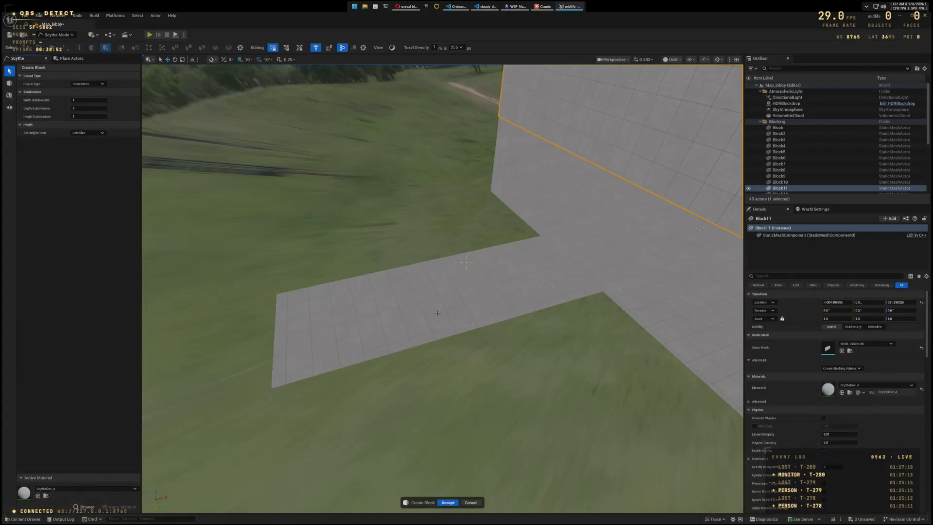
pyautogui.scroll(8, 436, 312)
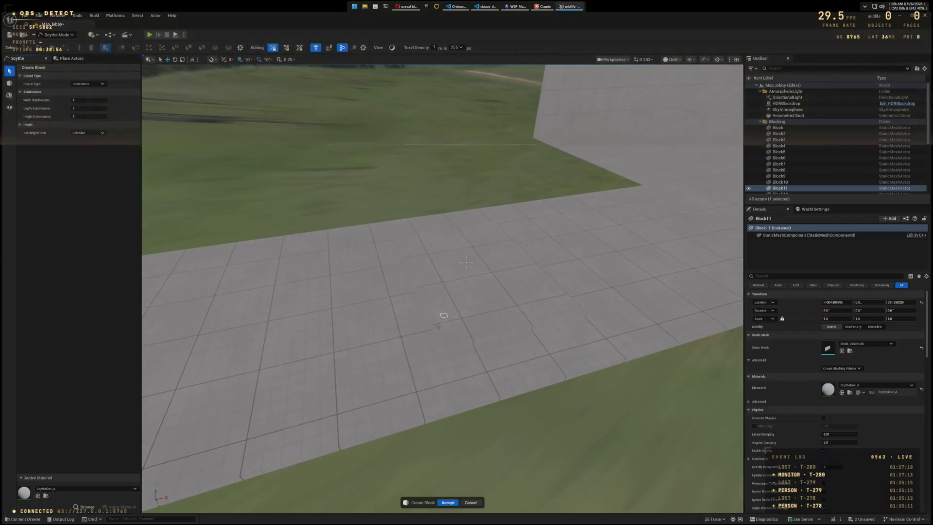
pyautogui.click(445, 503)
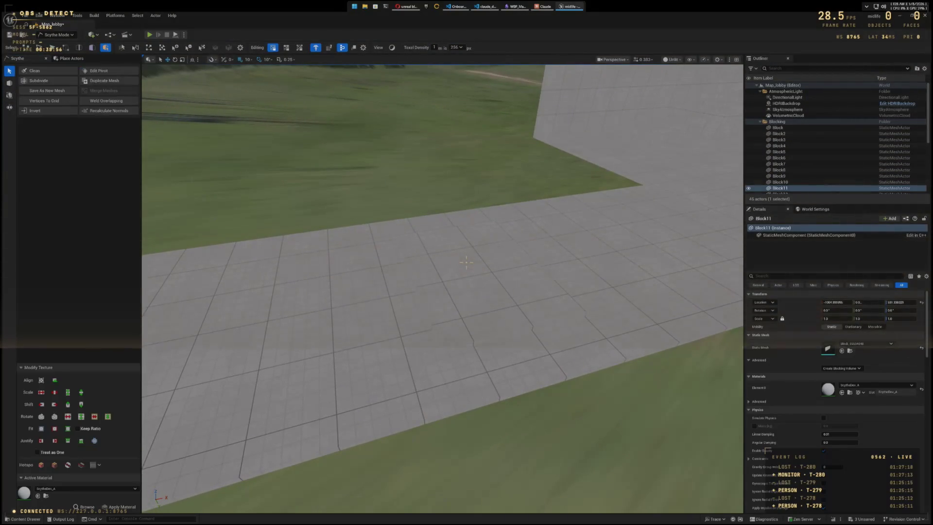
# Step: Extrude a selected floor face upward into a box and frame it in view
pyautogui.press('3')
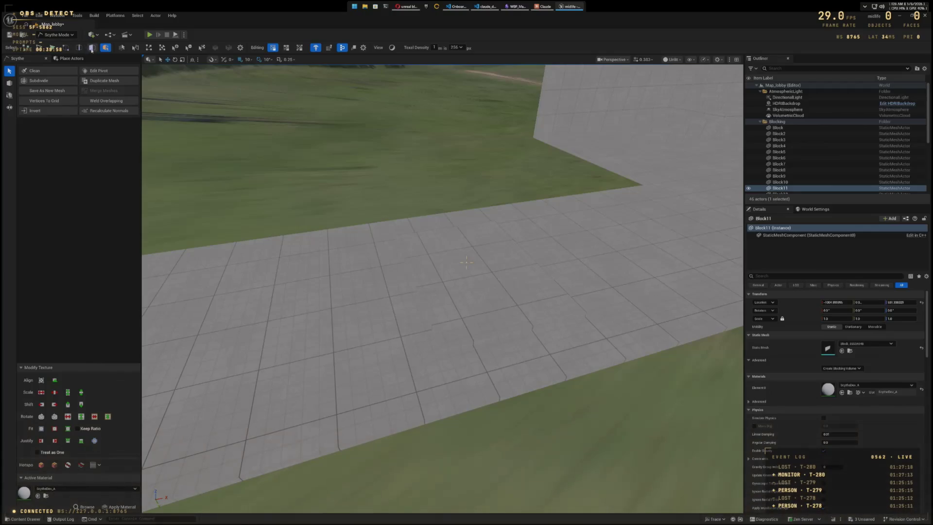
pyautogui.click(479, 262)
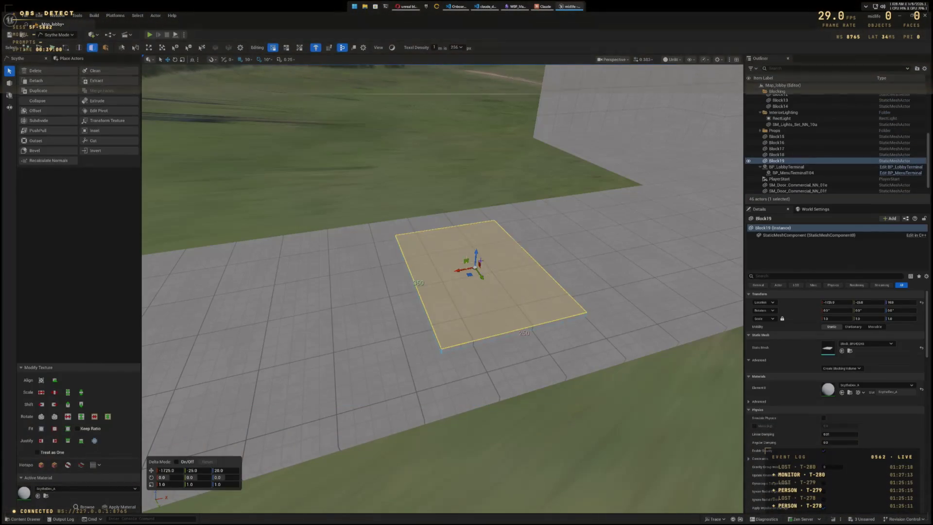
pyautogui.moveTo(475, 251); pyautogui.dragTo(479, 194)
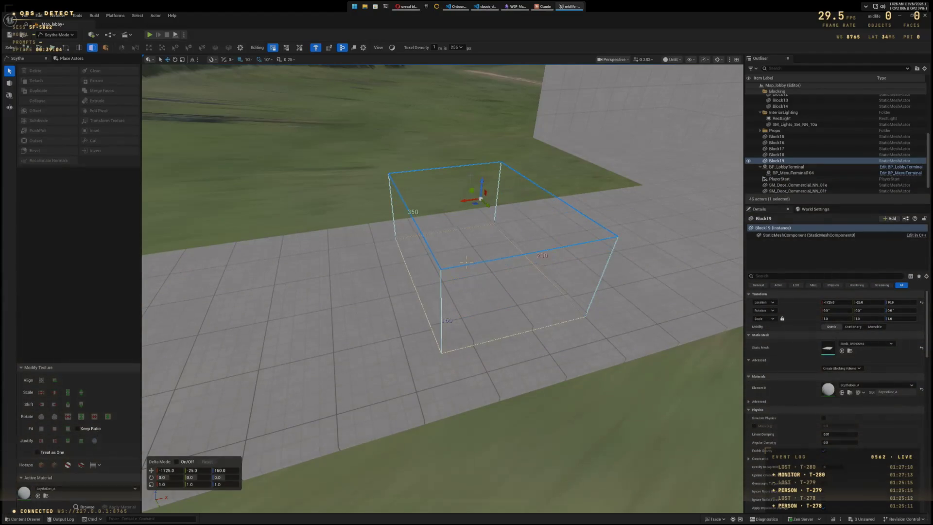
pyautogui.press('Return')
pyautogui.press('f')
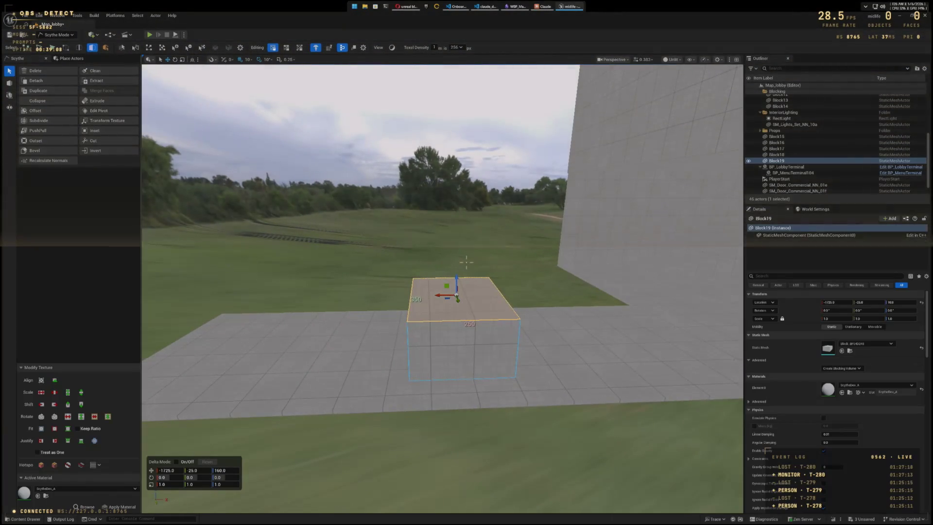
# Step: Switch the editor back to Selection Mode and scroll the Details panel
pyautogui.click(57, 35)
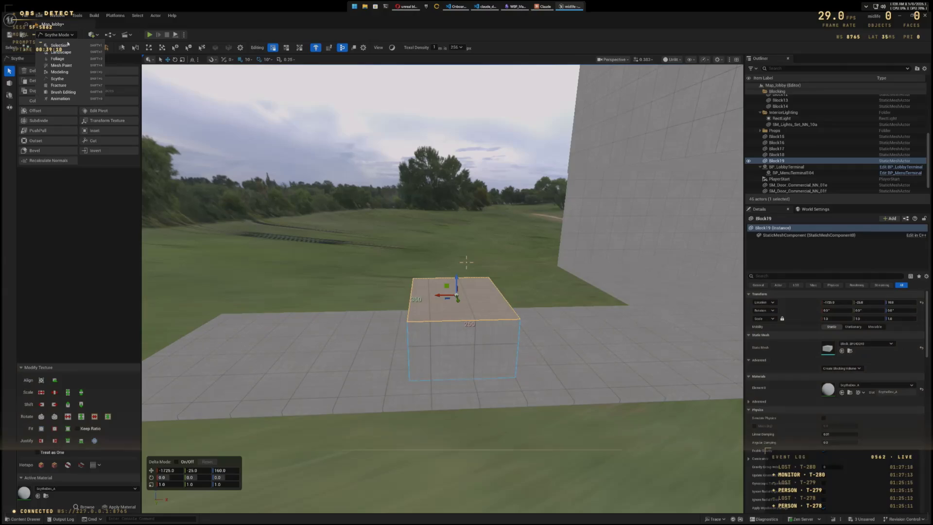
pyautogui.click(54, 43)
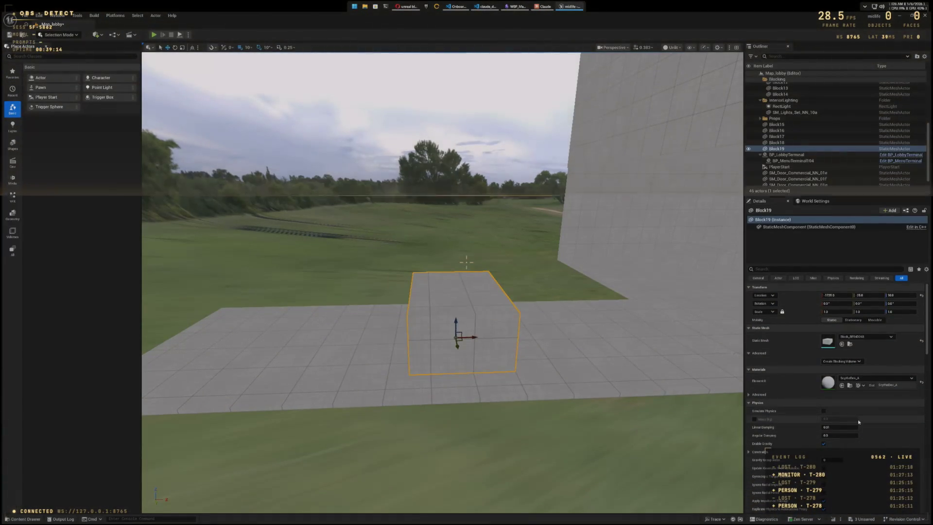
pyautogui.scroll(-2, 870, 421)
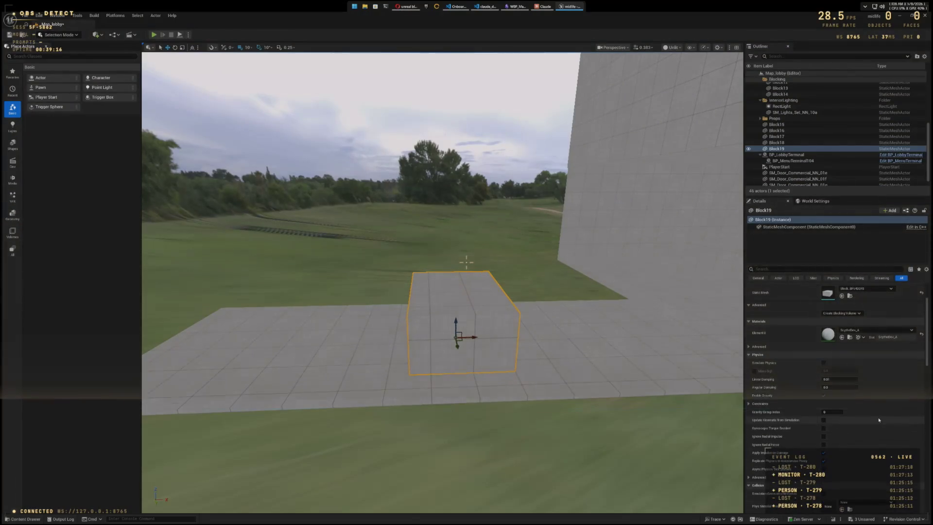
pyautogui.scroll(-3, 878, 421)
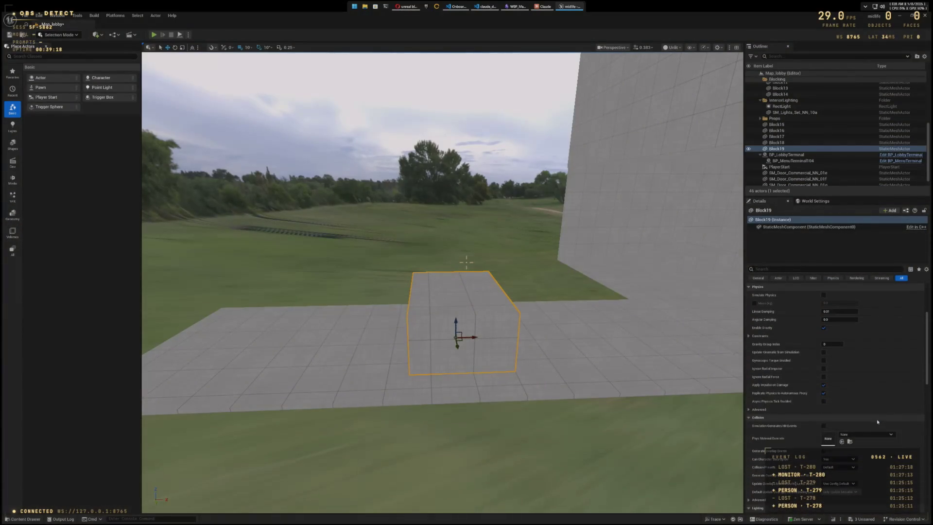
pyautogui.scroll(-1, 891, 435)
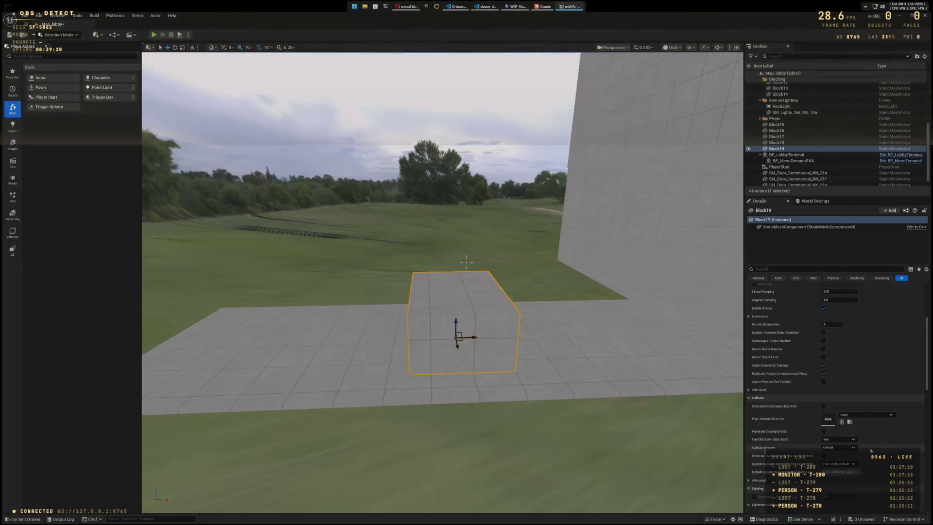
# Step: Inspect Block19's collision preset and collision-enabled lists, leaving them unchanged
pyautogui.click(853, 447)
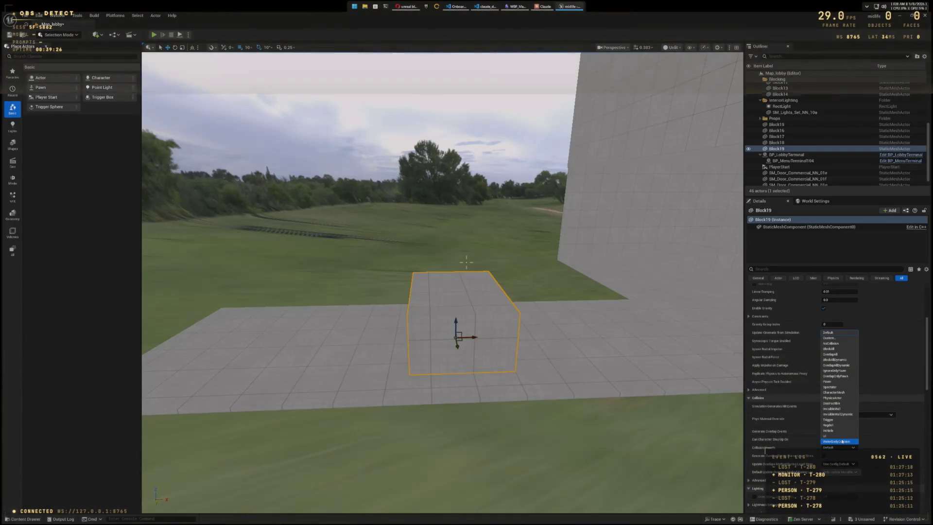
pyautogui.click(880, 447)
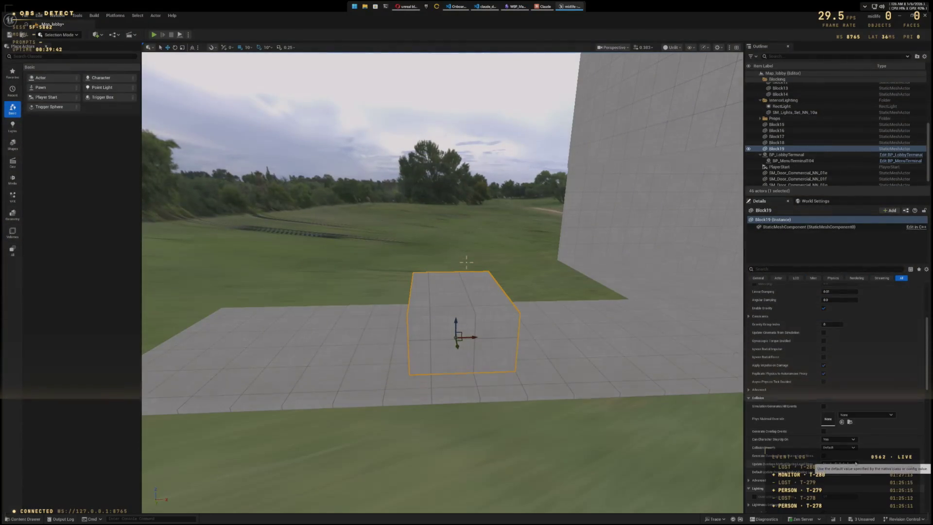
pyautogui.click(852, 447)
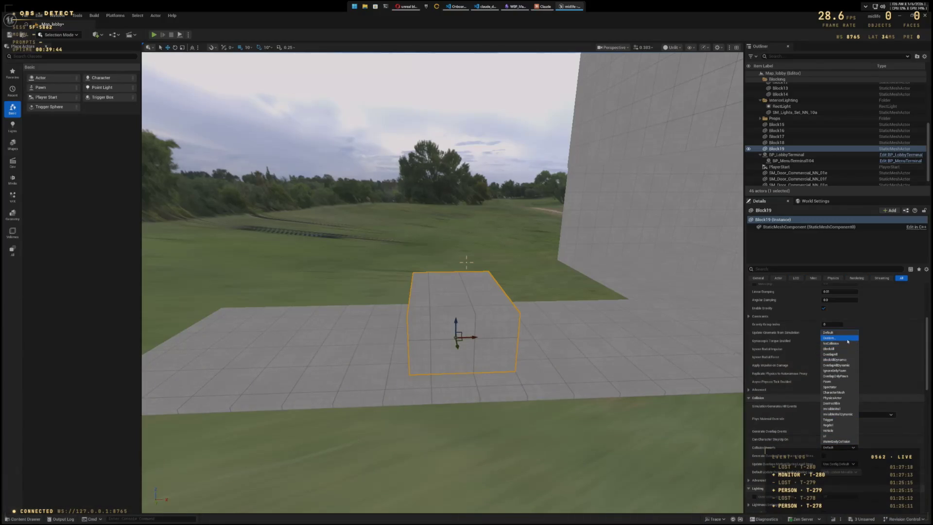
pyautogui.scroll(-1, 883, 447)
pyautogui.click(882, 447)
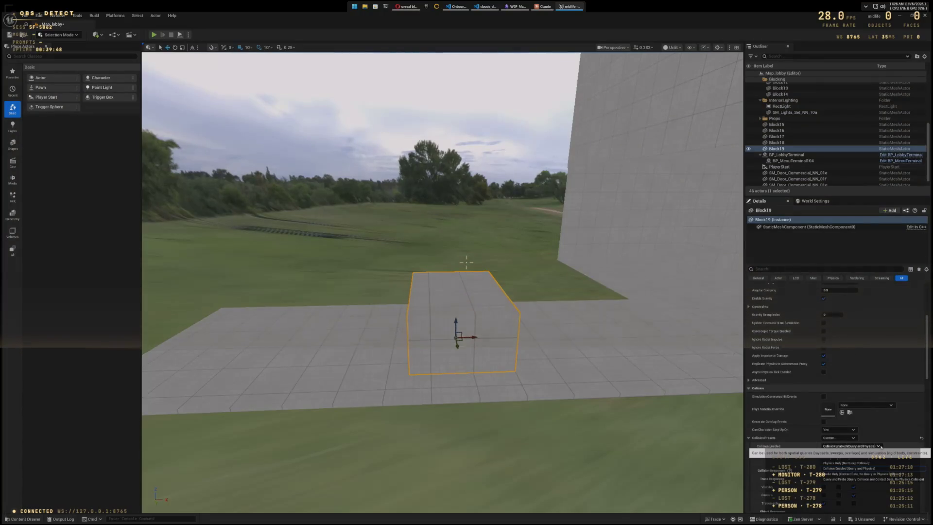
pyautogui.click(880, 446)
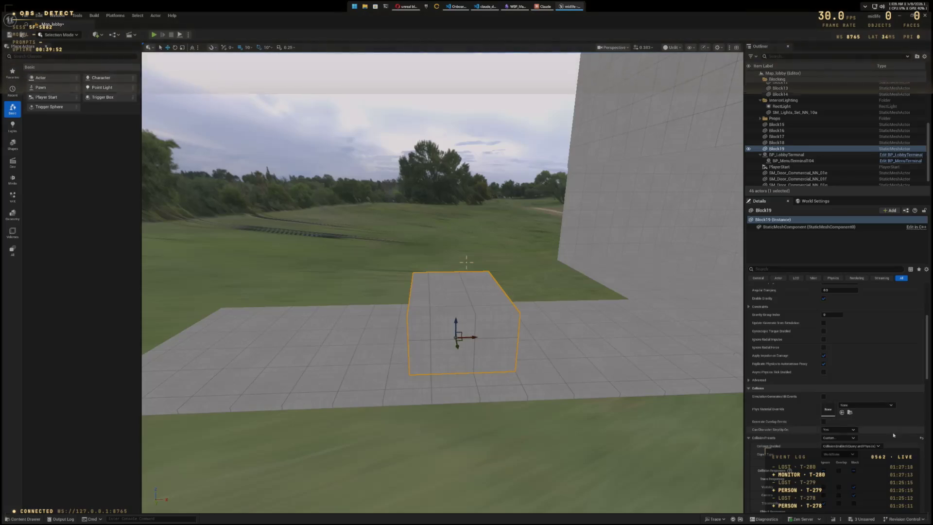
# Step: Set Block19 to block the Traceable channel and bring up the Save All prompt
pyautogui.scroll(-3, 893, 435)
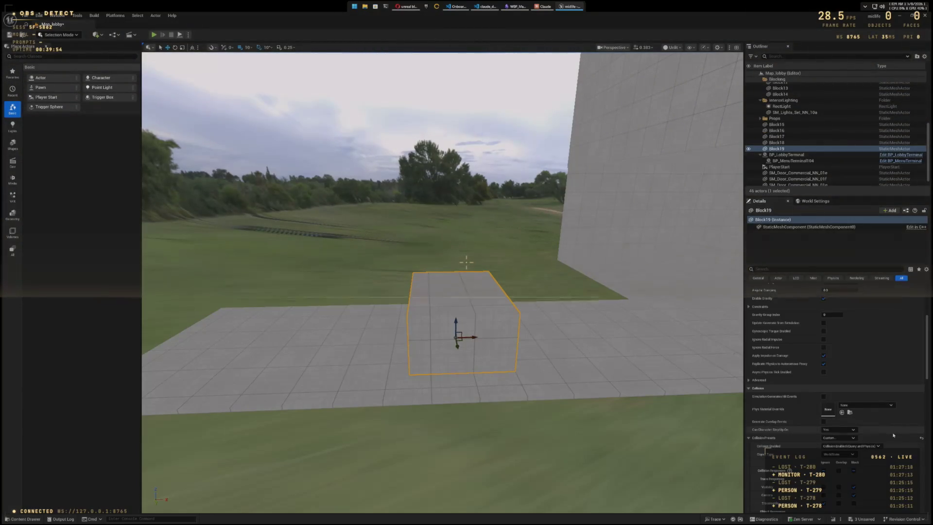
pyautogui.scroll(-2, 893, 435)
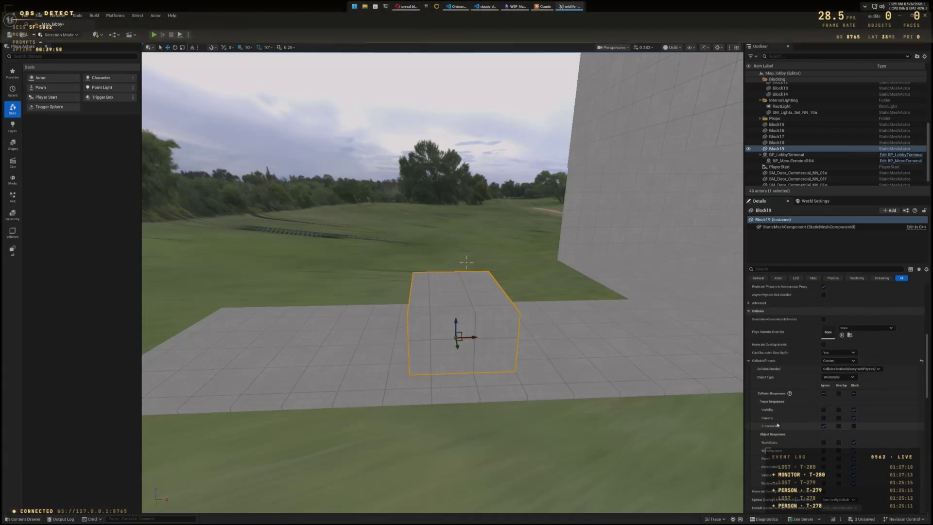
pyautogui.click(854, 426)
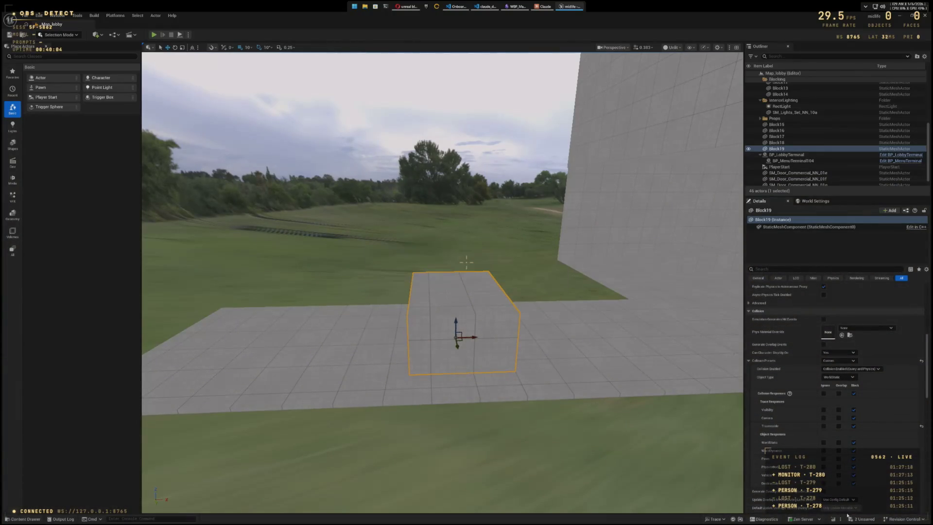
pyautogui.click(862, 518)
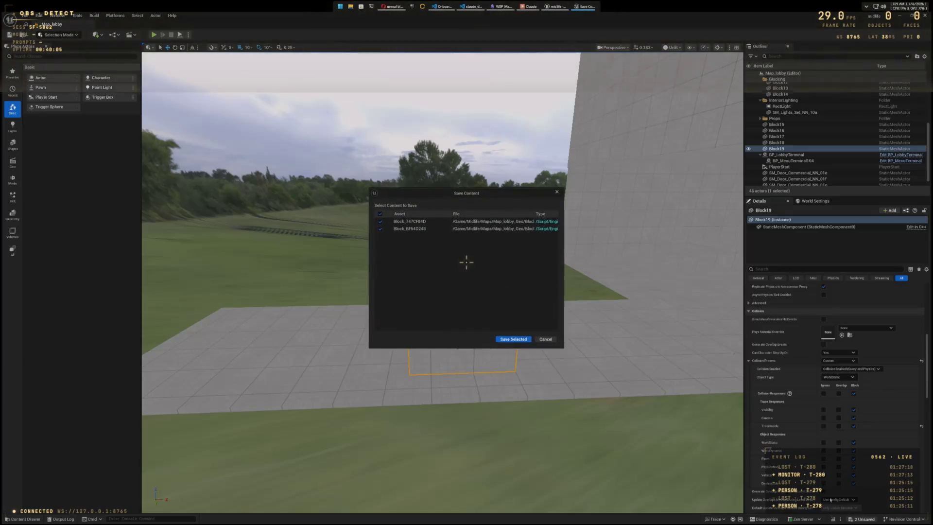
# Step: Save both Block assets, then play-test the mannequin climbing over the Block19 wall
pyautogui.click(519, 341)
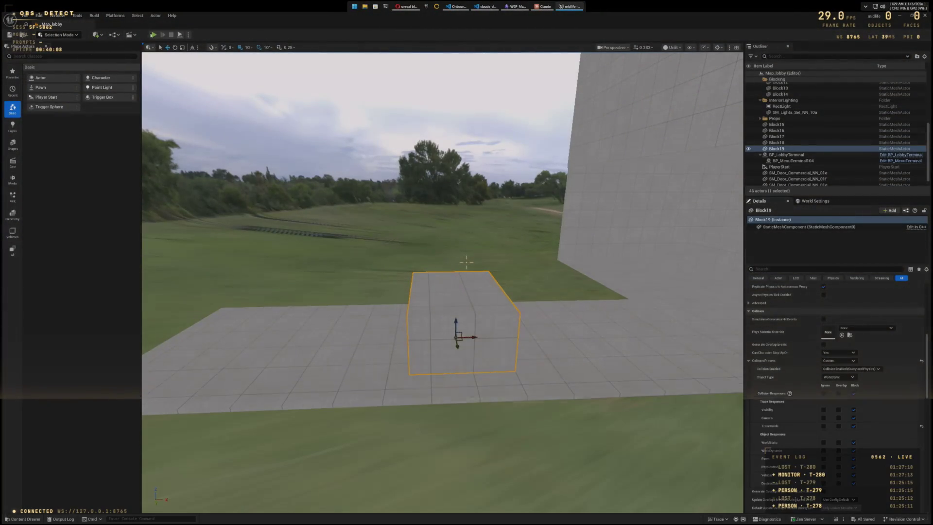
pyautogui.click(153, 34)
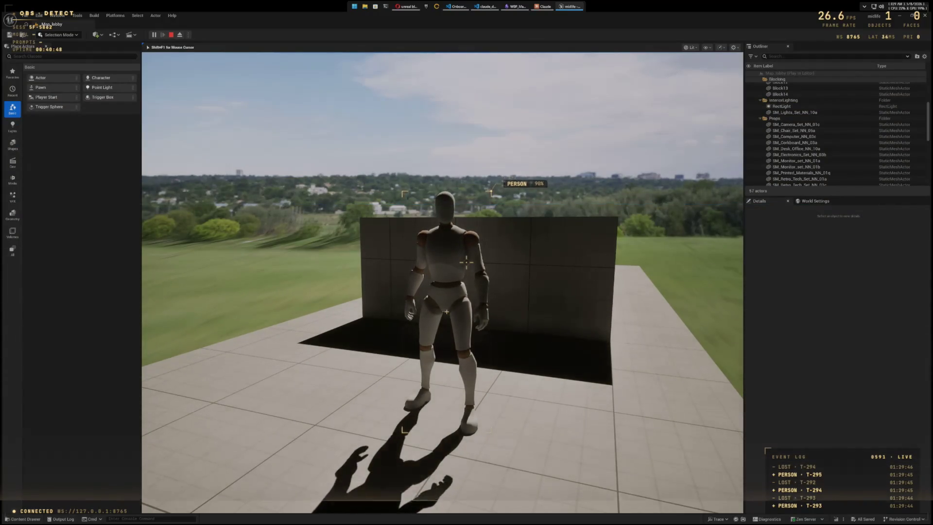
pyautogui.press('w')
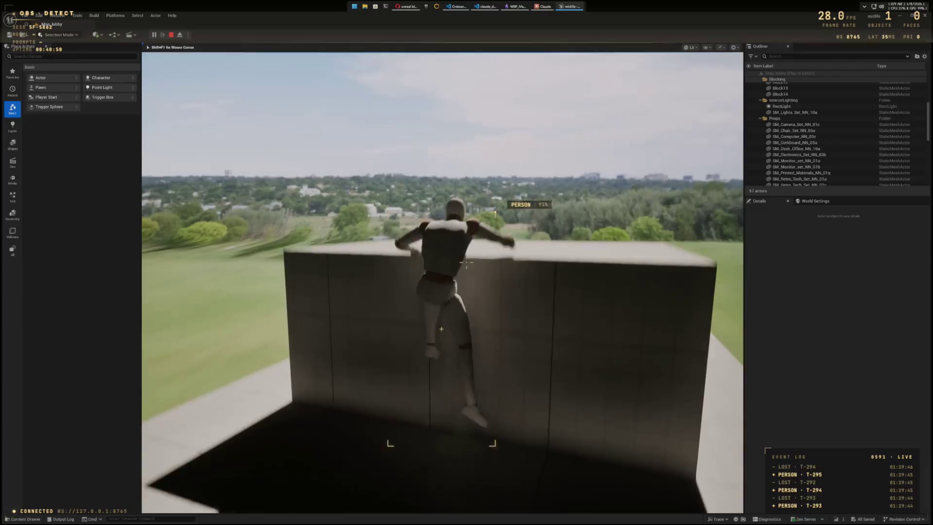
pyautogui.press('w')
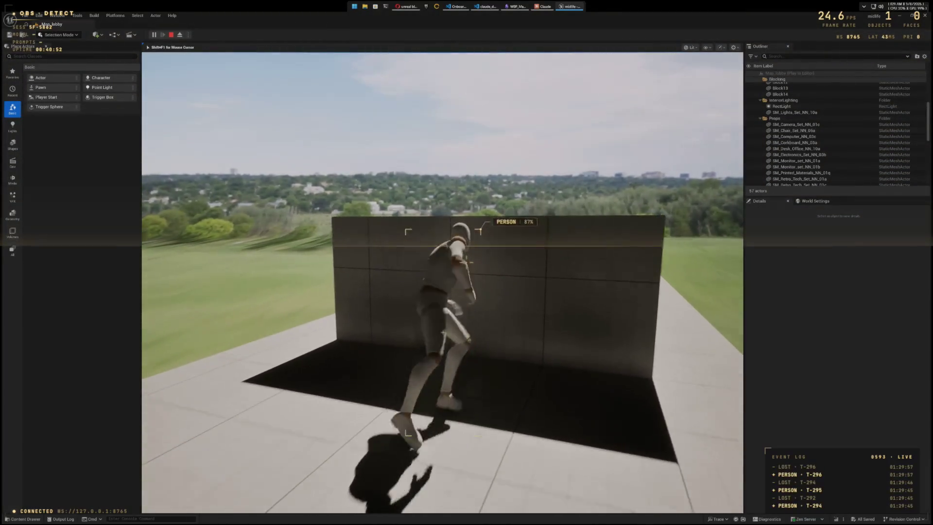
pyautogui.press('w')
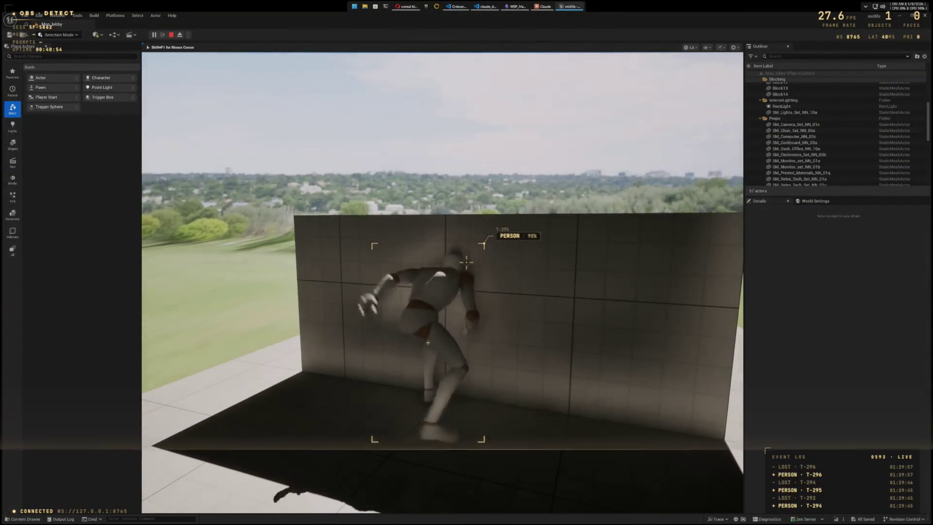
pyautogui.press('w')
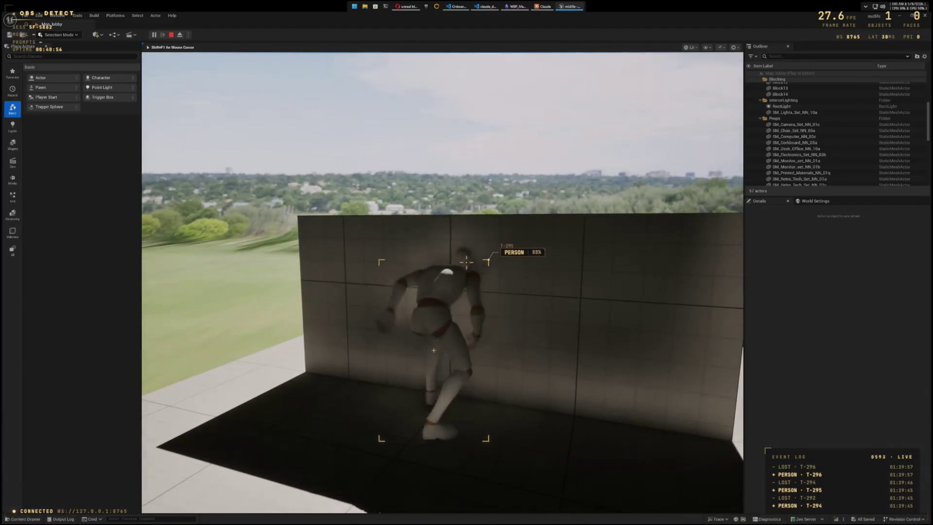
pyautogui.press('w')
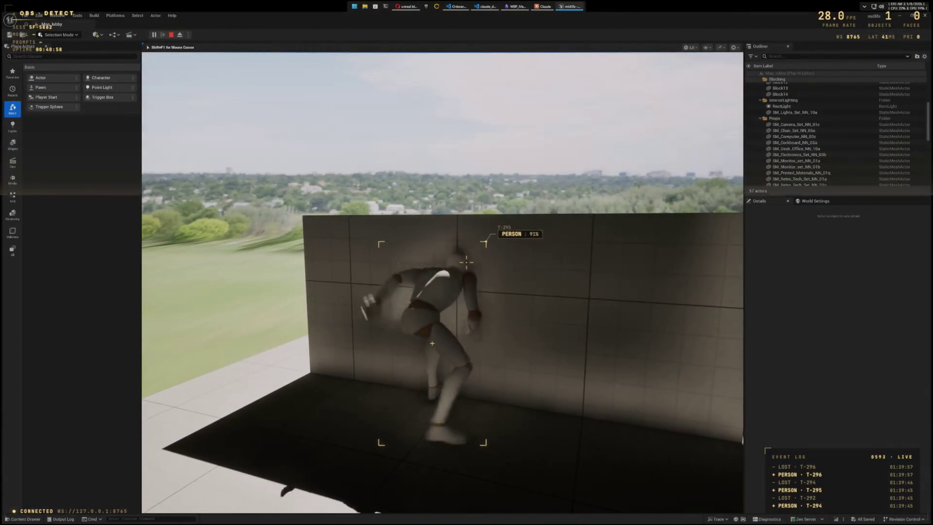
pyautogui.press('w')
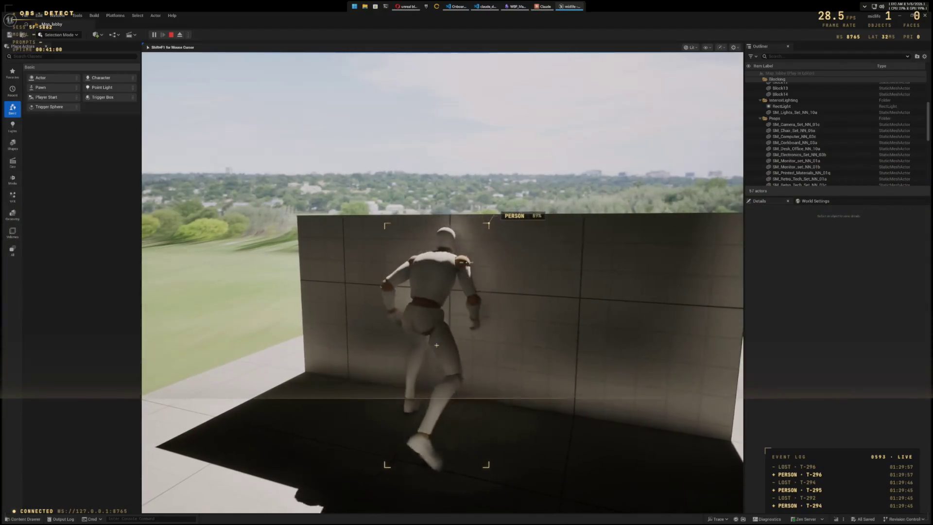
pyautogui.press('Escape')
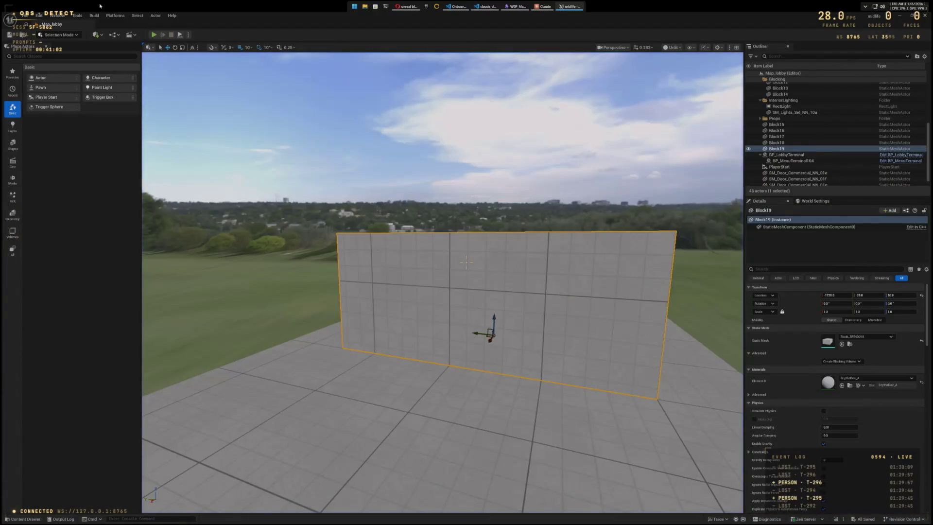
# Step: In Scythe Mode, lower Block19's top face so the block is 100 units tall
pyautogui.moveTo(323, 201)
pyautogui.mouseDown()
pyautogui.moveTo(323, 146)
pyautogui.moveTo(301, 233)
pyautogui.mouseUp()
pyautogui.scroll(-3, 442, 282)
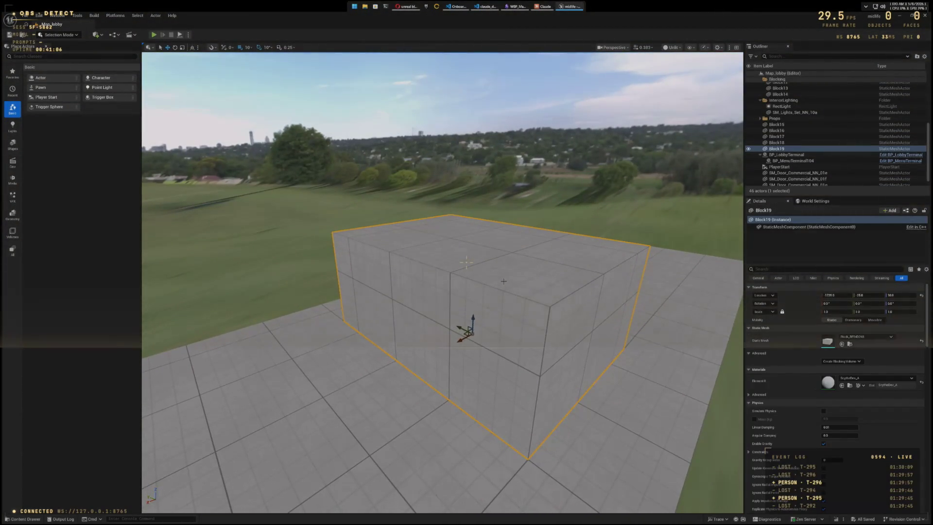
pyautogui.click(61, 35)
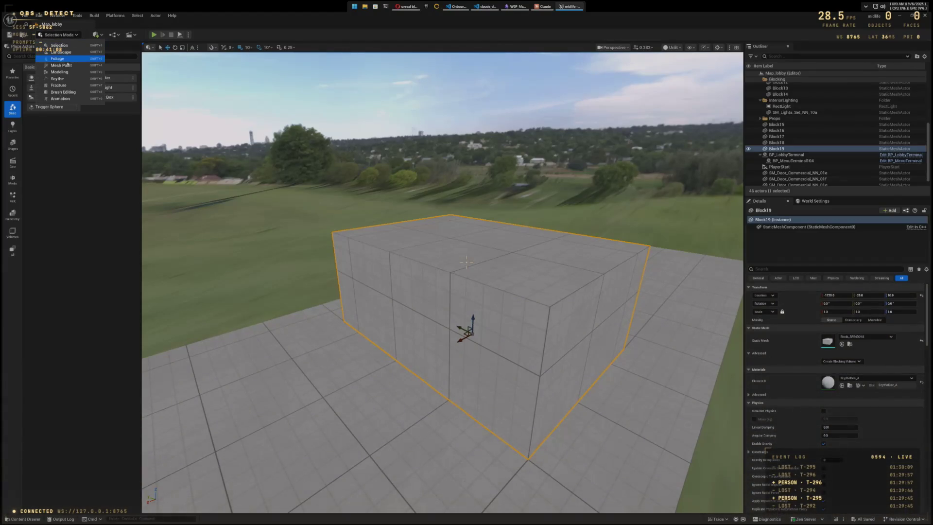
pyautogui.click(65, 79)
pyautogui.click(476, 228)
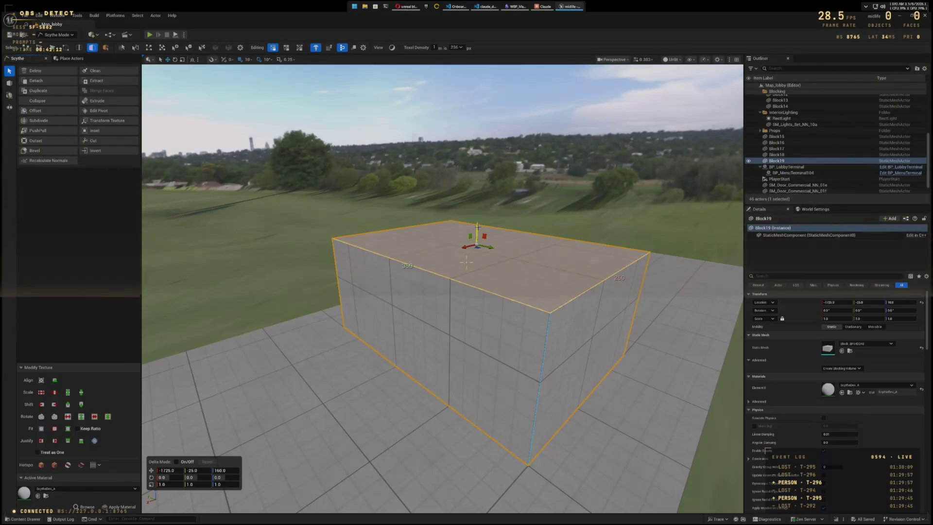
pyautogui.press('Escape')
pyautogui.moveTo(464, 243); pyautogui.dragTo(465, 262)
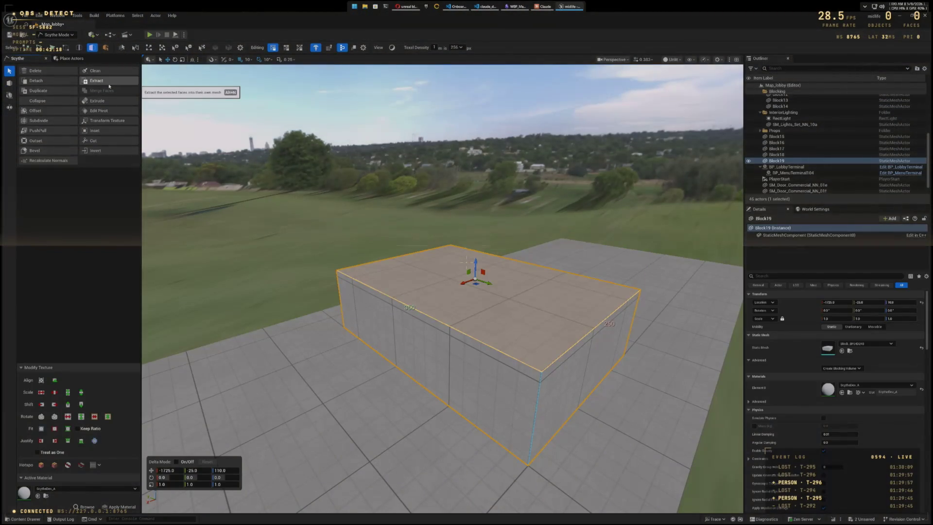
# Step: Save the lobby level and return to Selection Mode
pyautogui.click(9, 37)
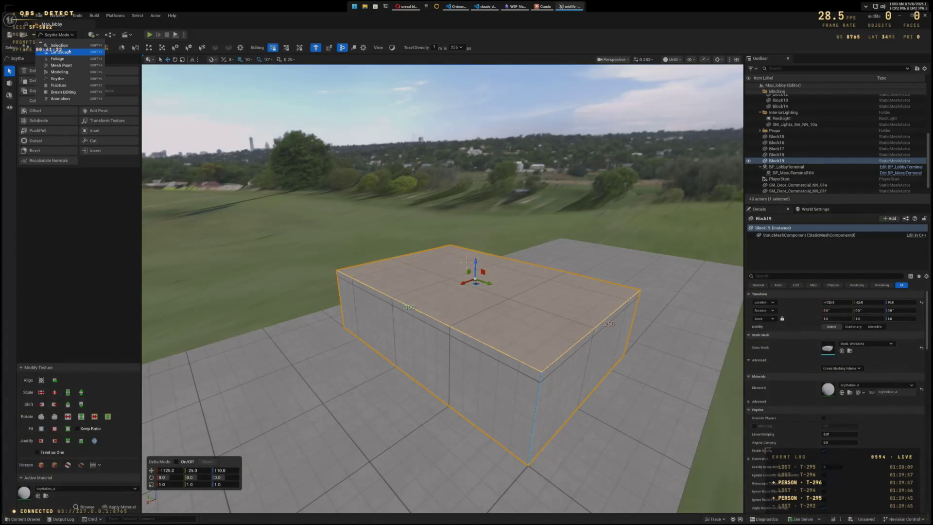
pyautogui.click(59, 46)
pyautogui.scroll(-6, 880, 438)
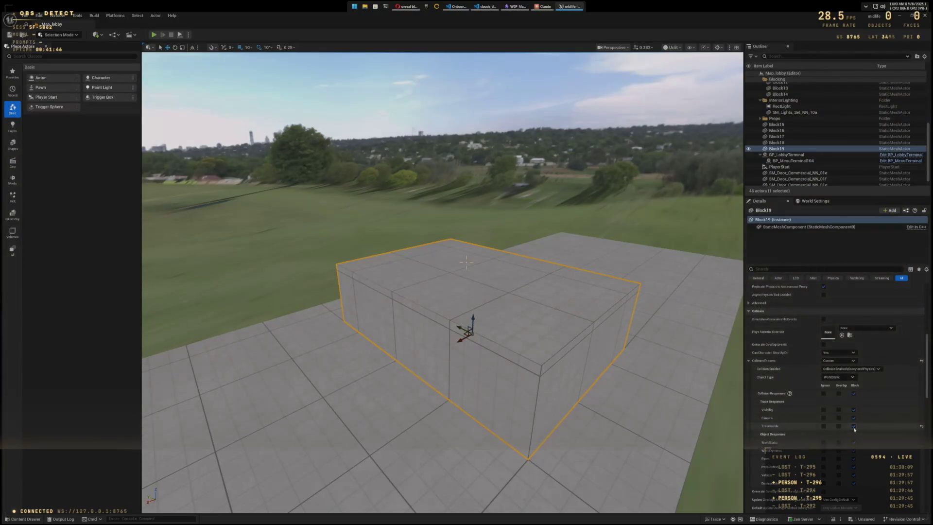
# Step: Play-test the character running and jumping over the lowered Block19, then stop play
pyautogui.scroll(-3, 854, 429)
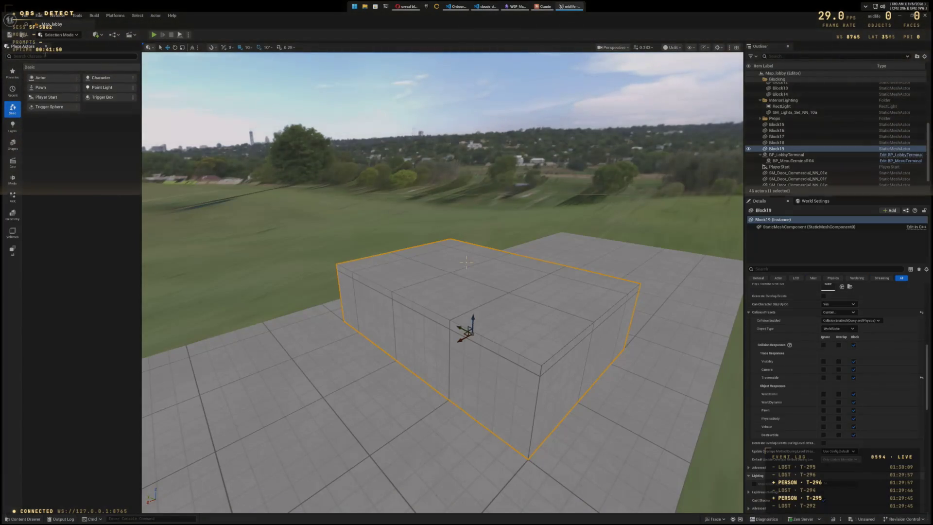
pyautogui.click(154, 35)
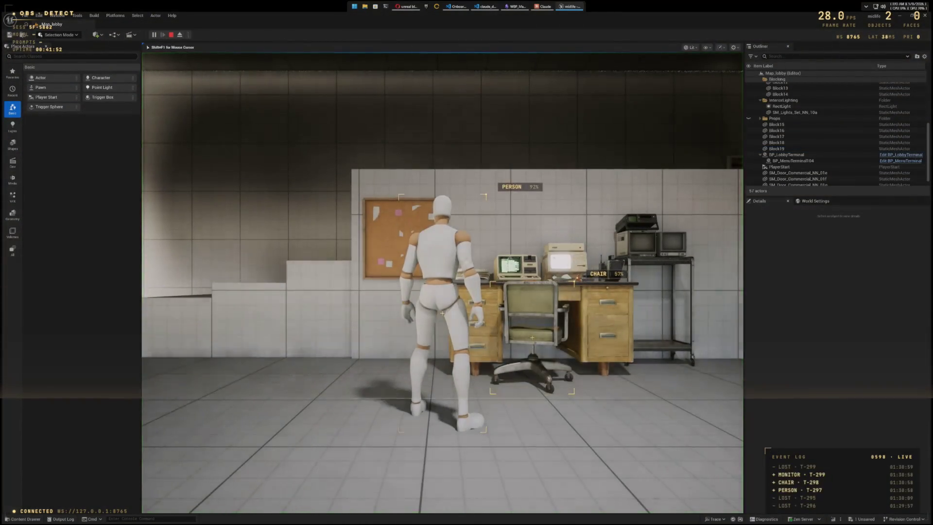
pyautogui.press('w')
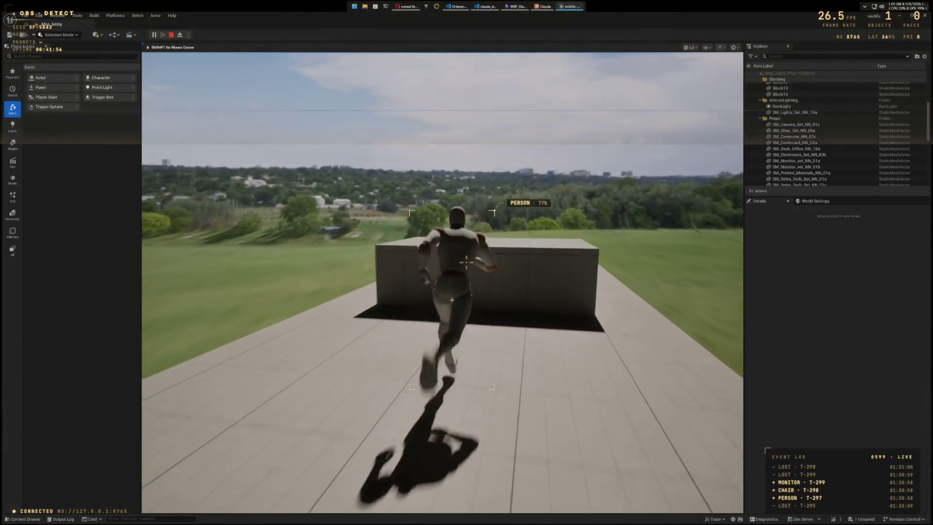
pyautogui.press('space')
pyautogui.press('s')
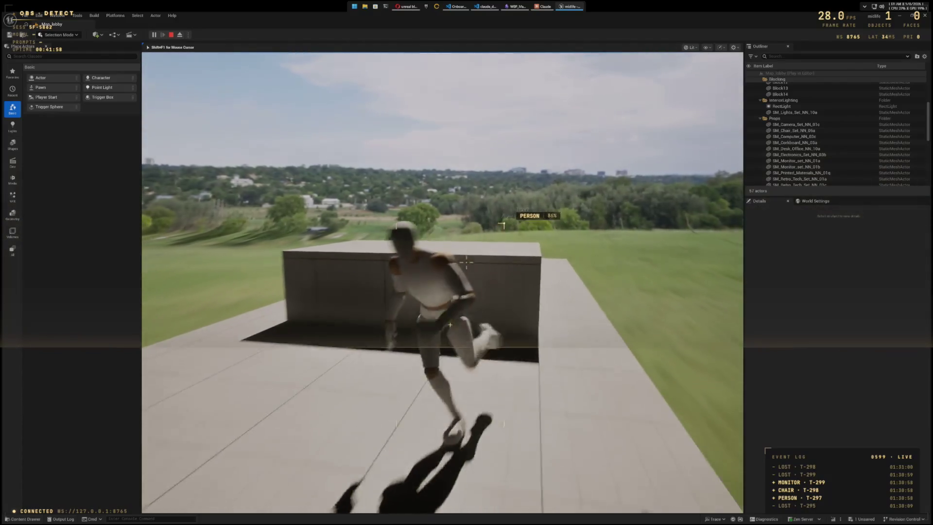
pyautogui.press('w')
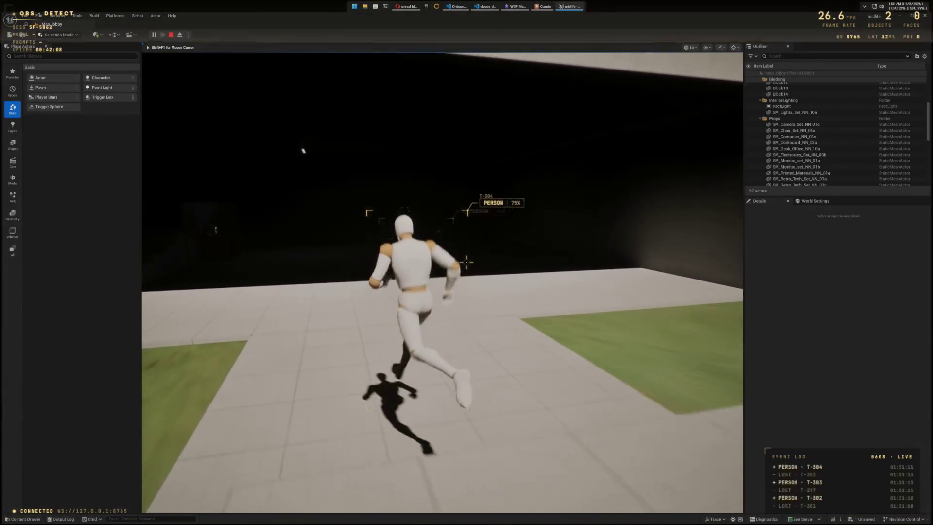
pyautogui.press('Escape')
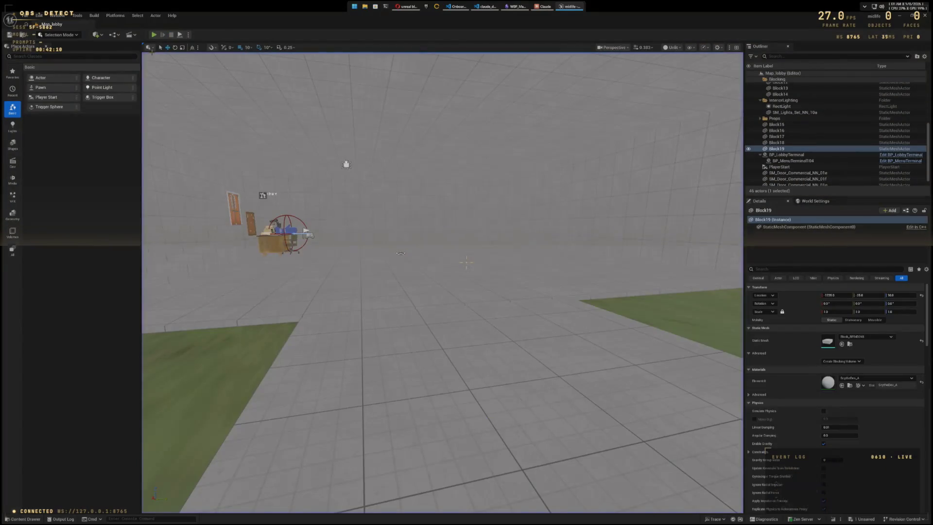
pyautogui.hotkey('ctrl', 'space')
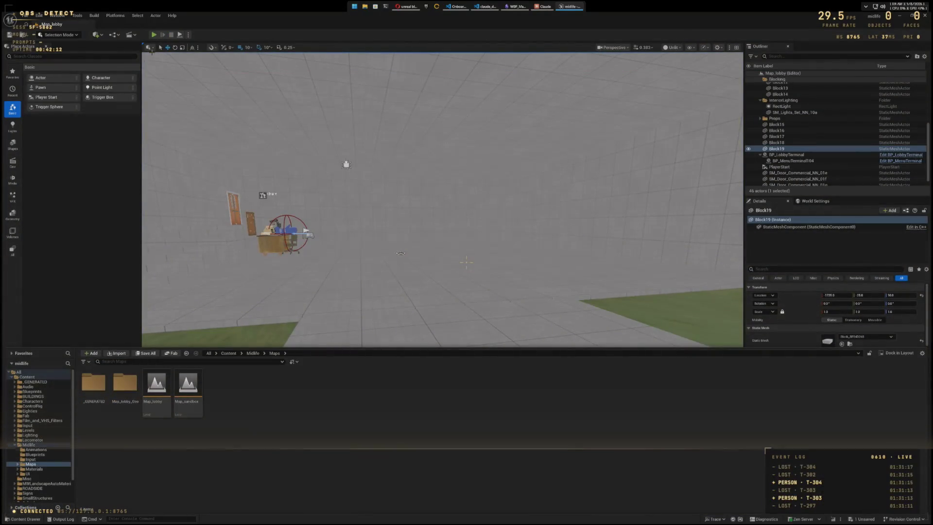
pyautogui.click(32, 392)
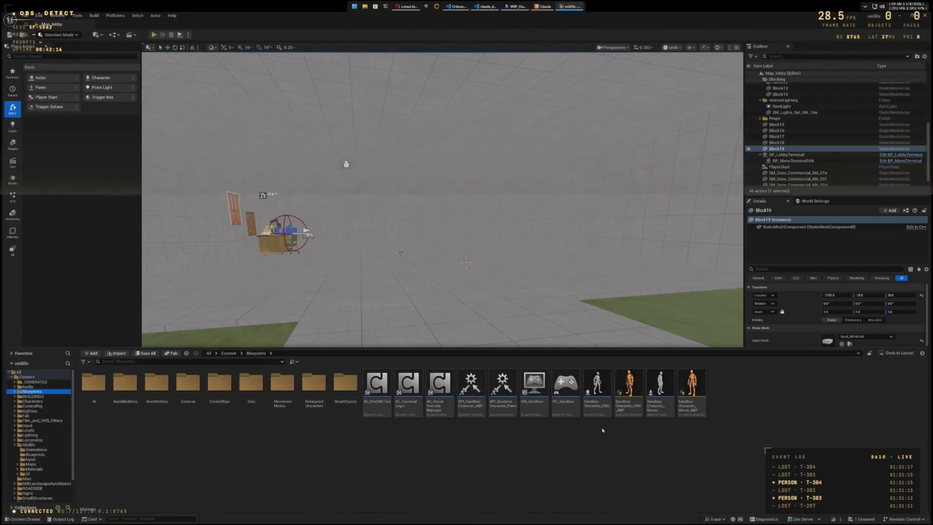
pyautogui.doubleClick(601, 391)
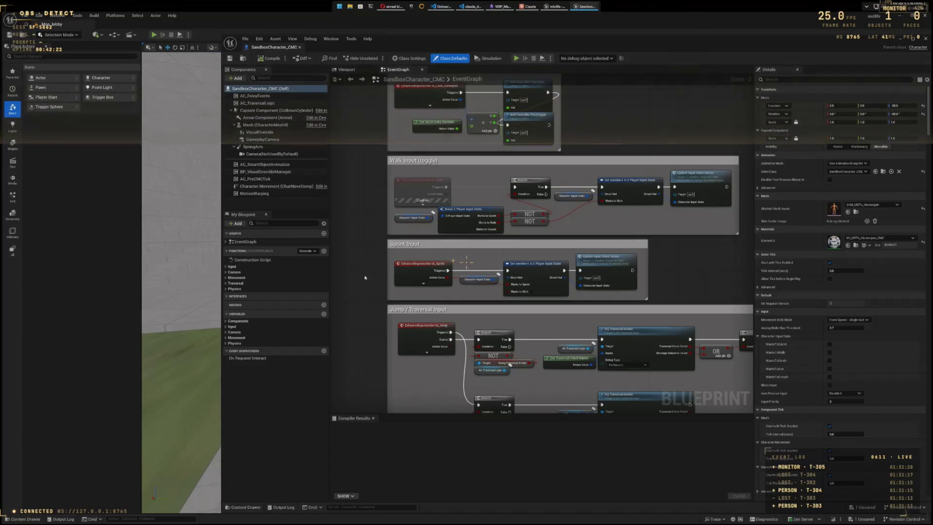
pyautogui.moveTo(367, 280); pyautogui.dragTo(349, 173)
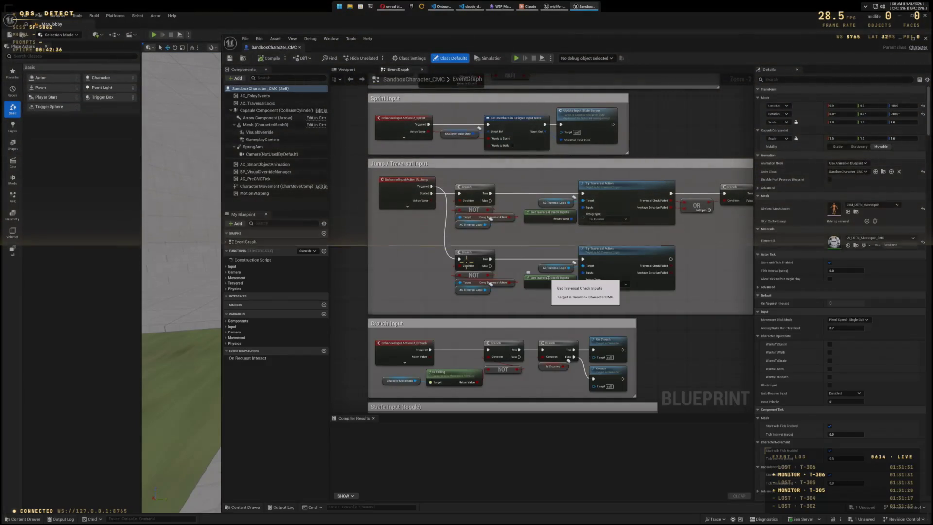
pyautogui.moveTo(699, 339); pyautogui.dragTo(618, 352)
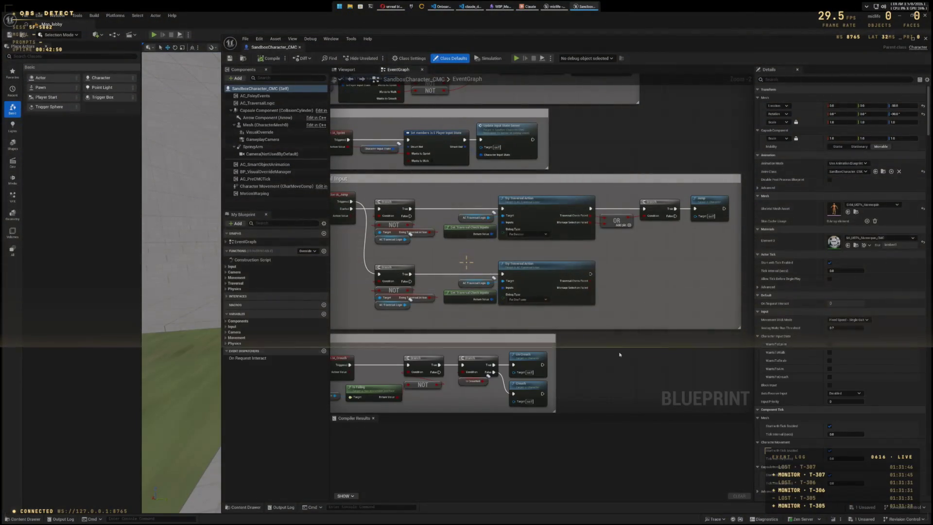
pyautogui.moveTo(584, 353); pyautogui.dragTo(637, 345)
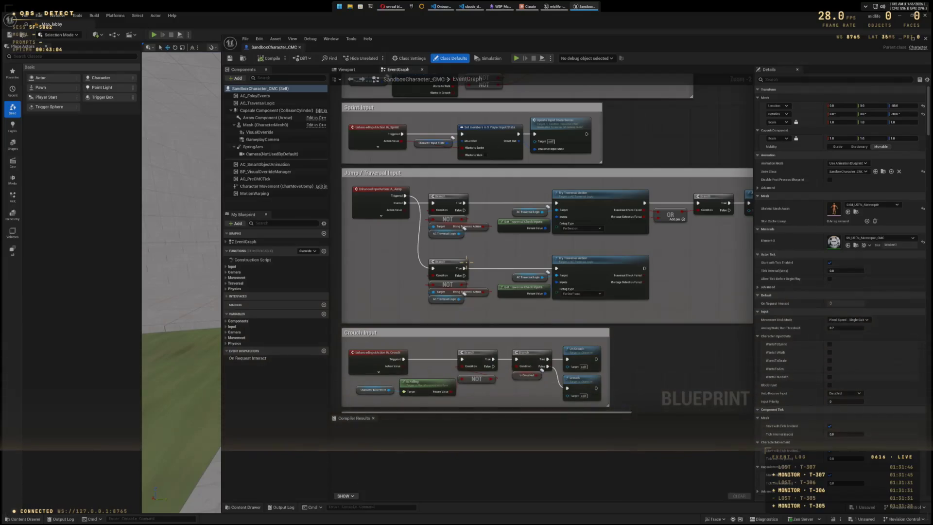
pyautogui.click(923, 38)
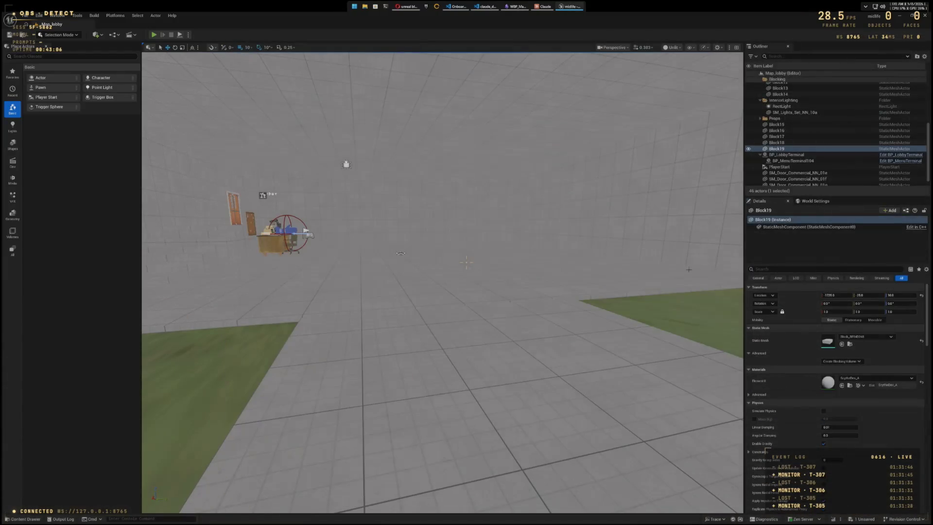
# Step: Focus Block19, edit its front face in Scythe Mode, then run a play test
pyautogui.press('f')
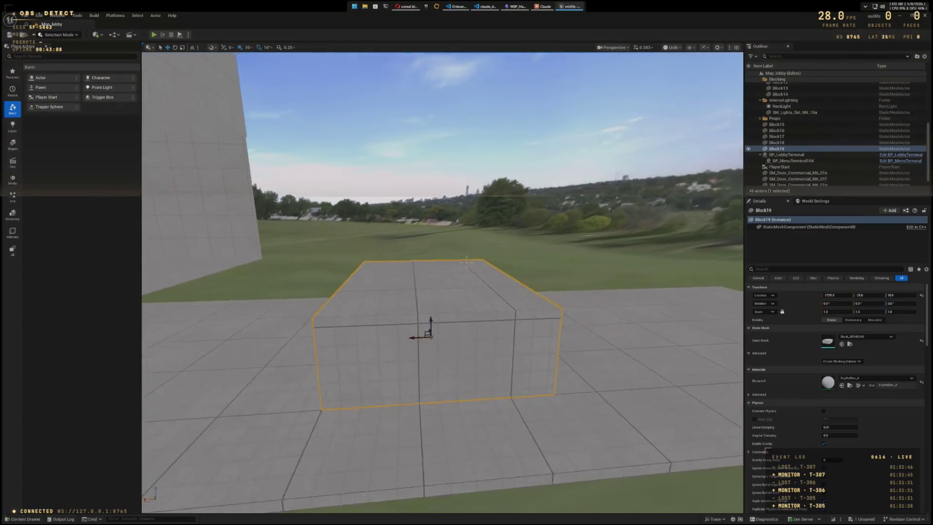
pyautogui.moveTo(467, 292); pyautogui.dragTo(495, 292)
pyautogui.moveTo(170, 141)
pyautogui.mouseDown()
pyautogui.moveTo(145, 141)
pyautogui.moveTo(169, 140)
pyautogui.mouseUp()
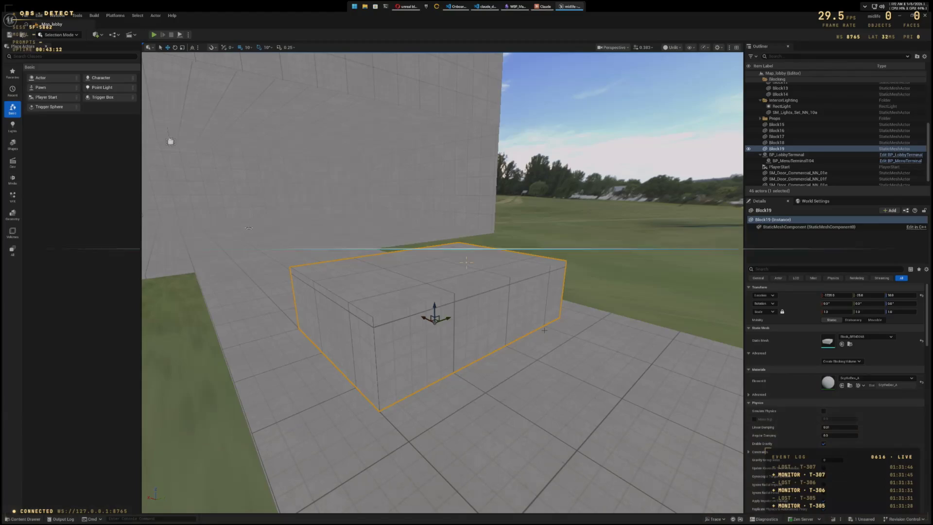
pyautogui.hotkey('shift', '5')
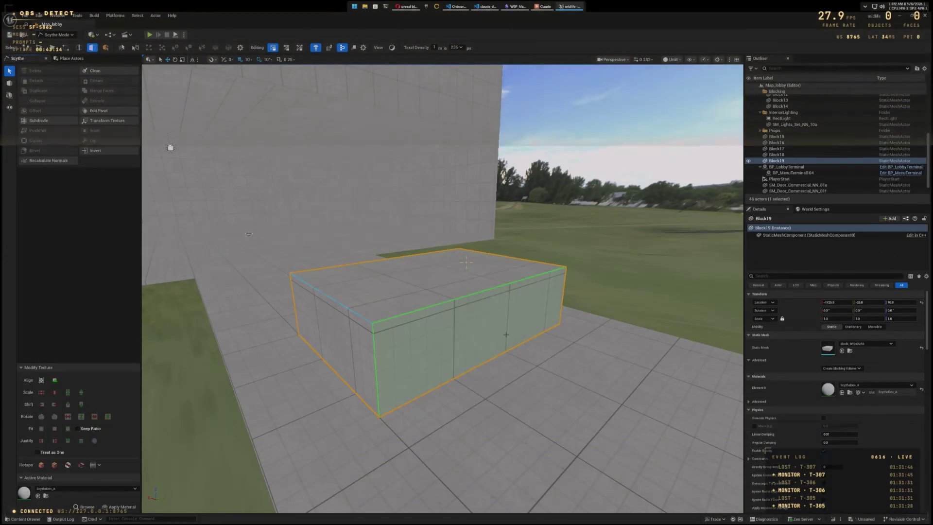
pyautogui.click(505, 333)
pyautogui.press('Escape')
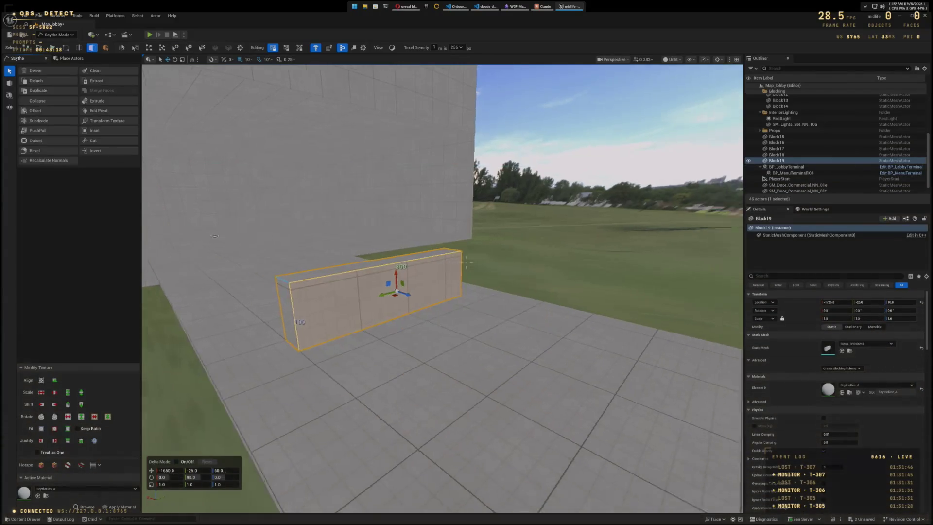
pyautogui.hotkey('alt', 'p')
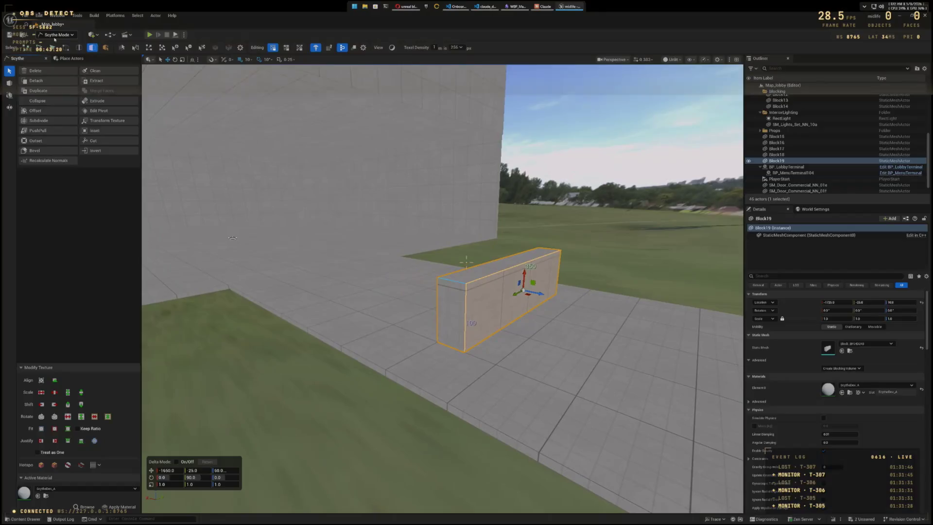
pyautogui.press('w')
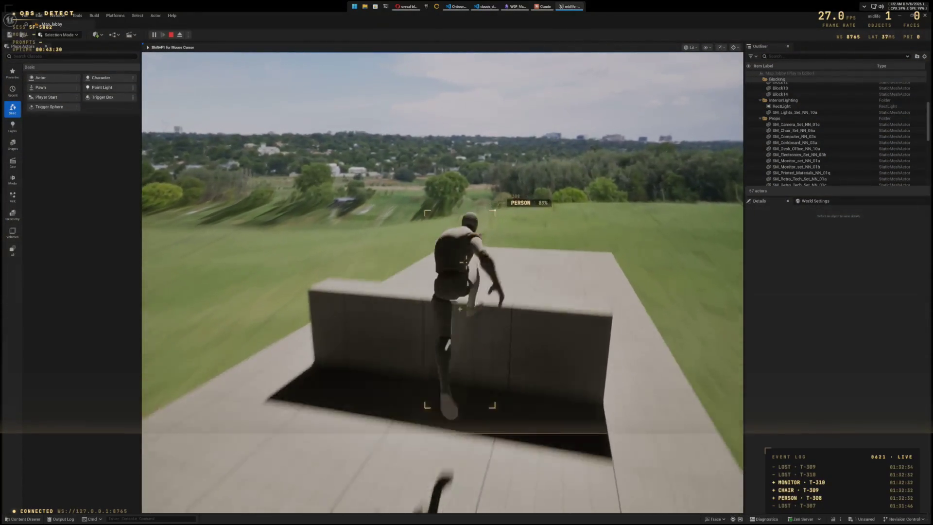
# Step: Run and vault the character over the Block19 wall in Play In Editor, then stop playing
pyautogui.press('space')
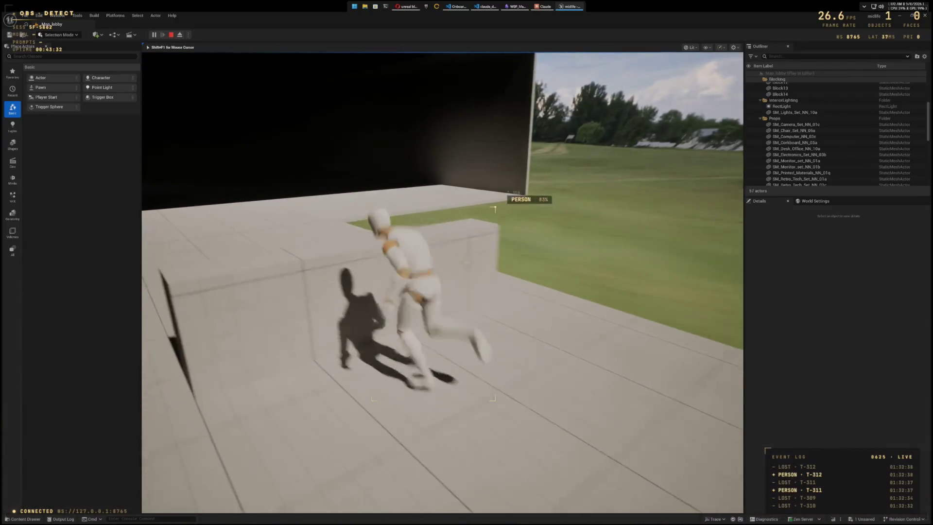
pyautogui.press('space')
pyautogui.press('s')
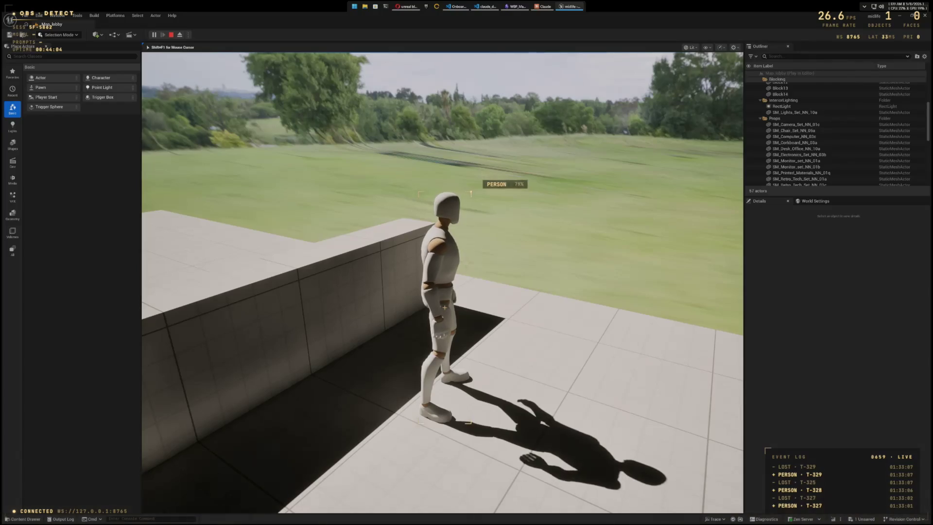
pyautogui.press('w')
pyautogui.press('space')
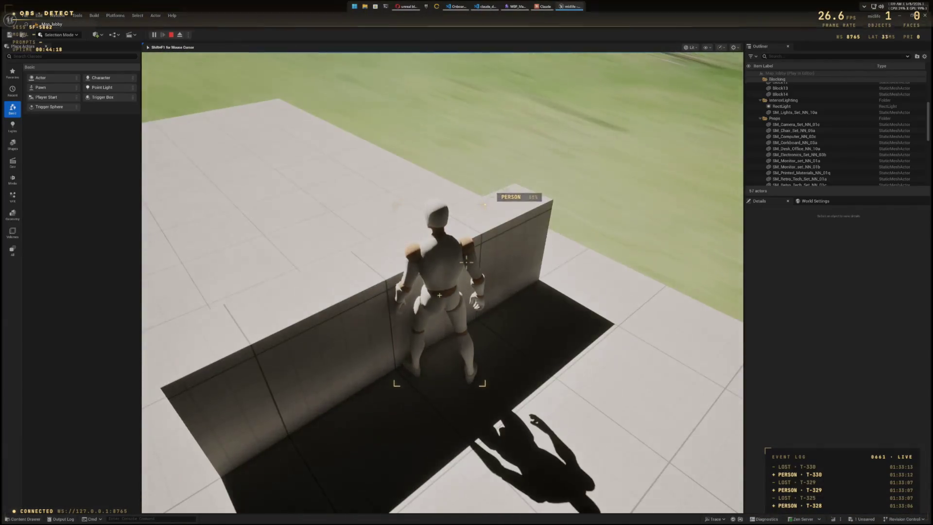
pyautogui.press('Escape')
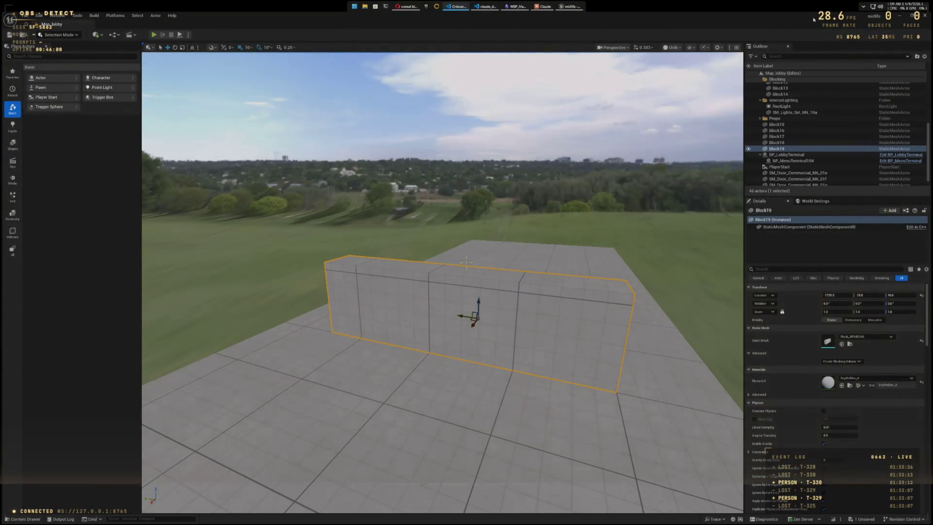
# Step: Close Unreal Engine, saving the modified block, and close the Epic Games launcher
pyautogui.click(926, 19)
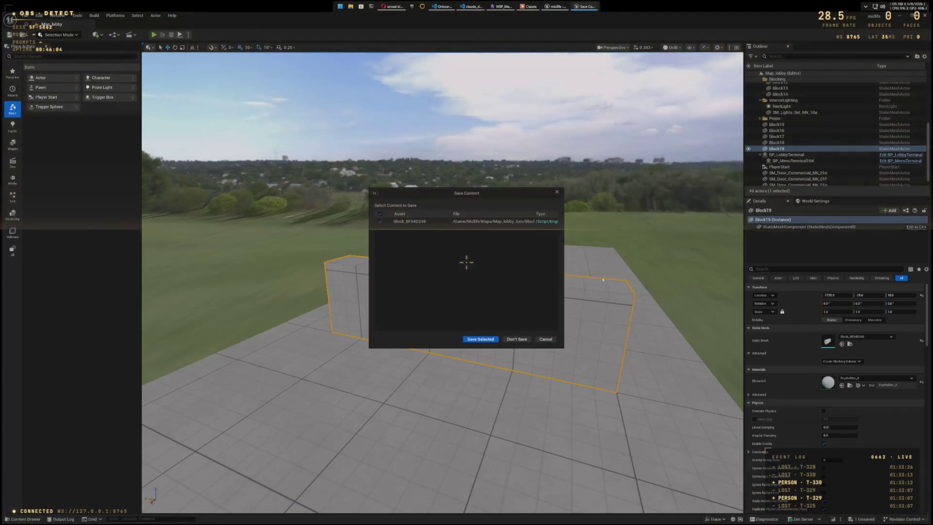
pyautogui.click(479, 331)
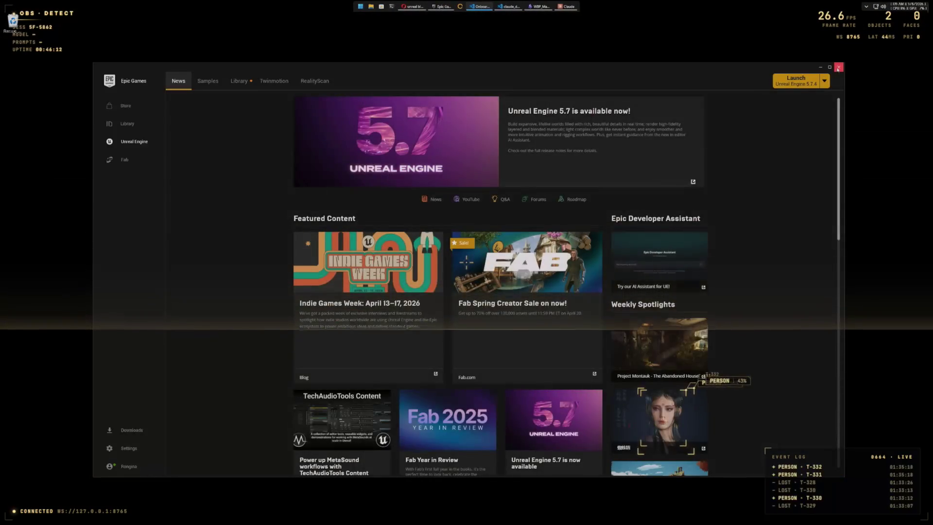
pyautogui.click(836, 66)
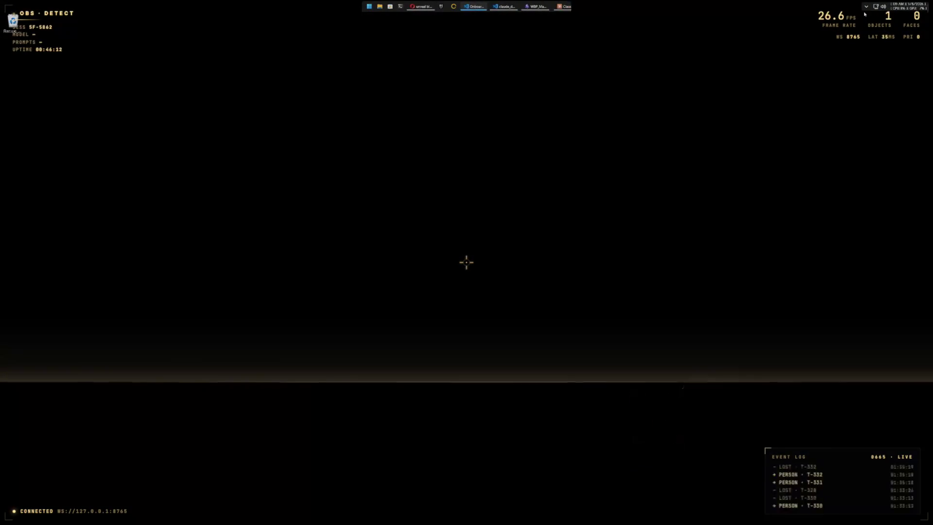
# Step: Choose an option from a background tray app's menu in the hidden tray icons
pyautogui.click(865, 7)
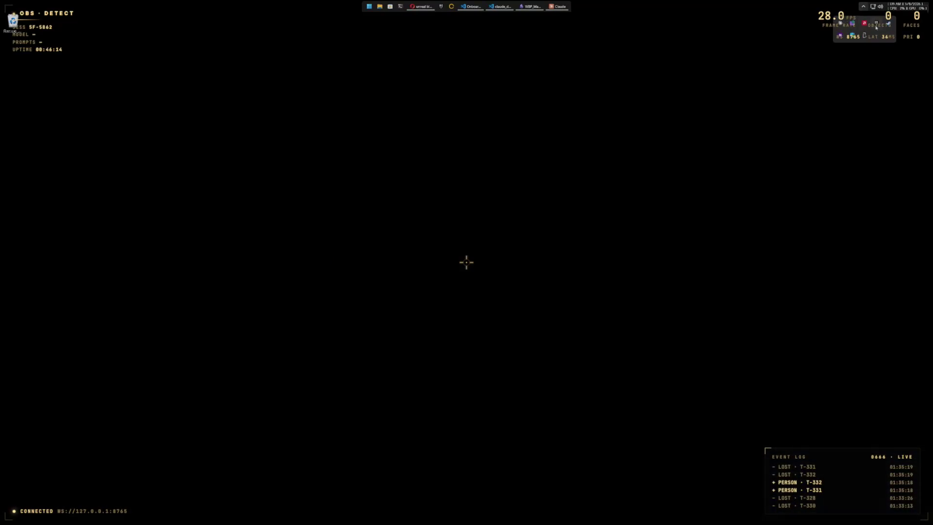
pyautogui.rightClick(876, 27)
pyautogui.click(818, 96)
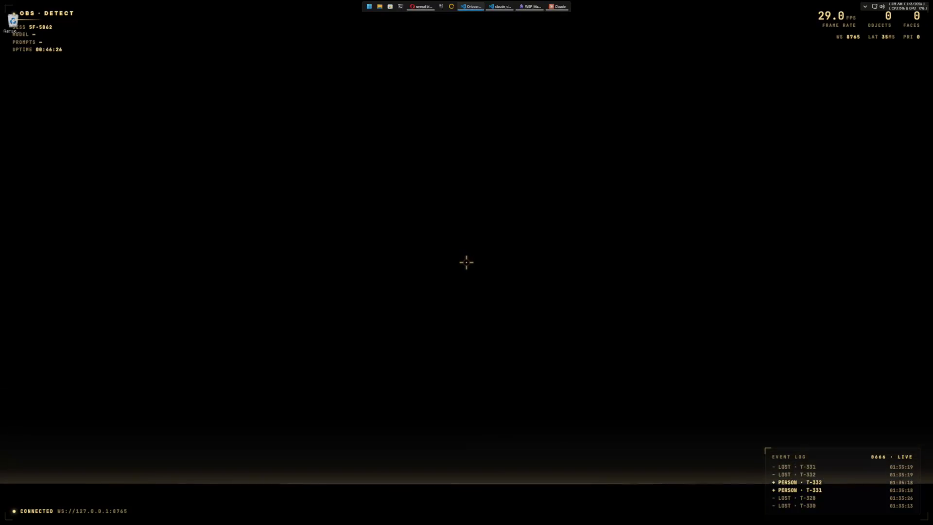
# Step: Open a new PowerShell terminal and start Claude Code, trusting the home folder
pyautogui.click(400, 7)
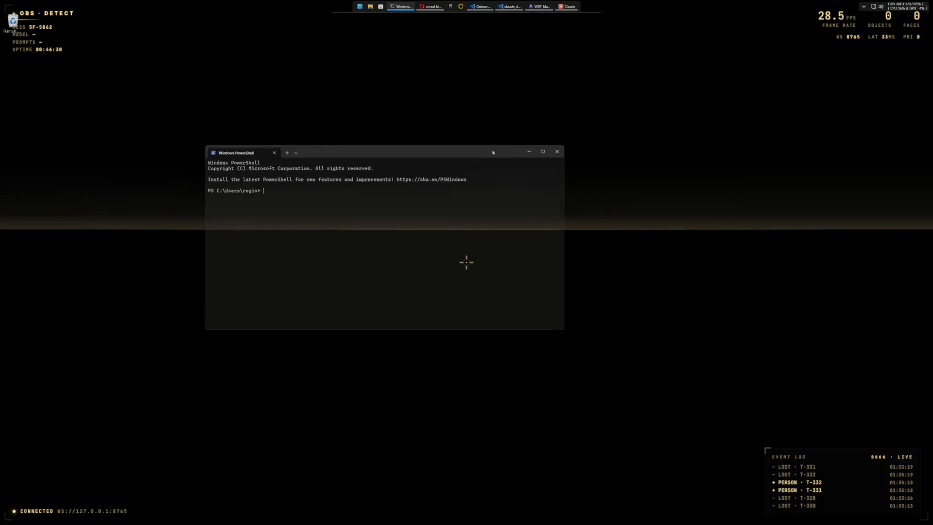
pyautogui.write('claude list ms')
pyautogui.press('BackSpace')
pyautogui.write('cp')
pyautogui.press('Return')
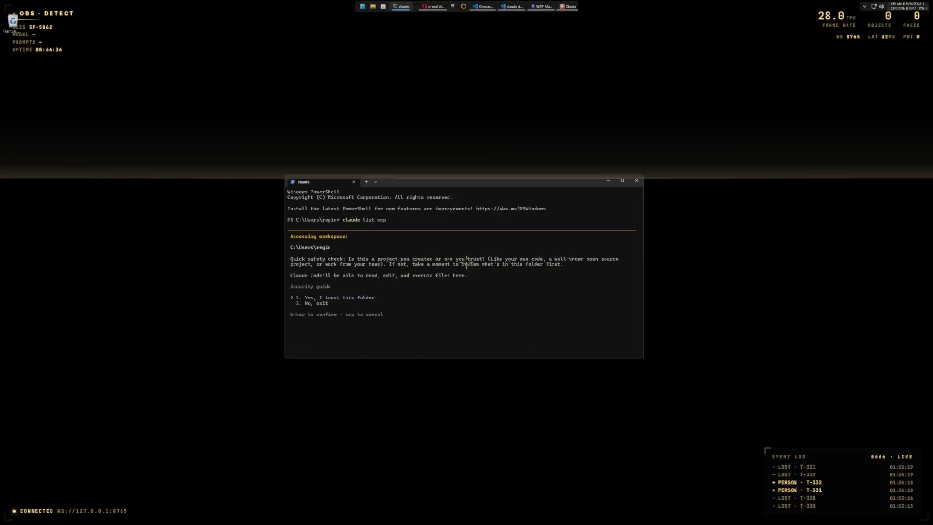
pyautogui.press('Return')
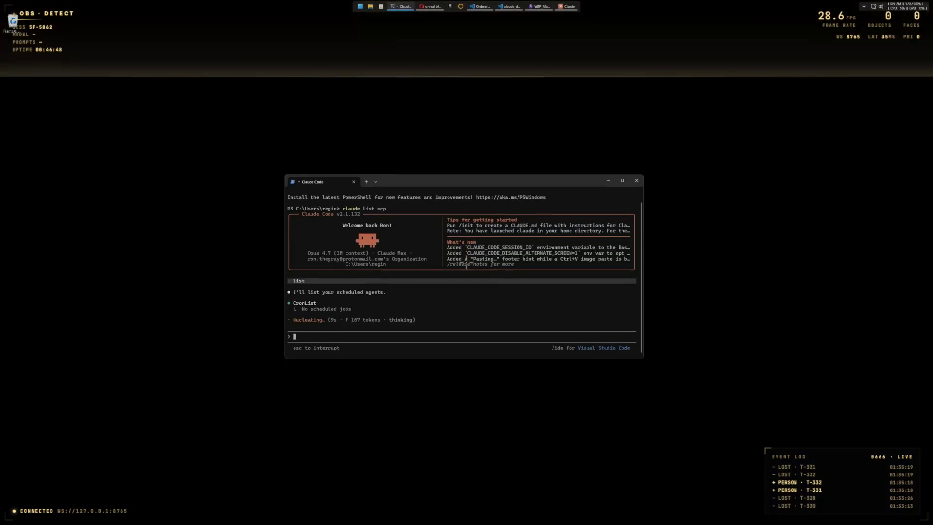
# Step: Quit Claude Code and run claude mcp list, showing Google Drive needs authentication
pyautogui.press('Escape')
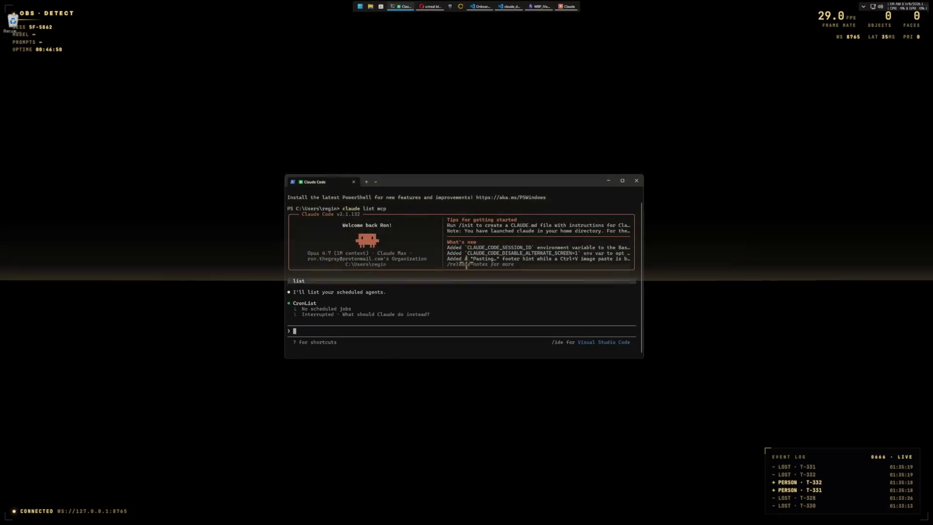
pyautogui.hotkey('ctrl', 'c')
pyautogui.write('exit')
pyautogui.press('Return')
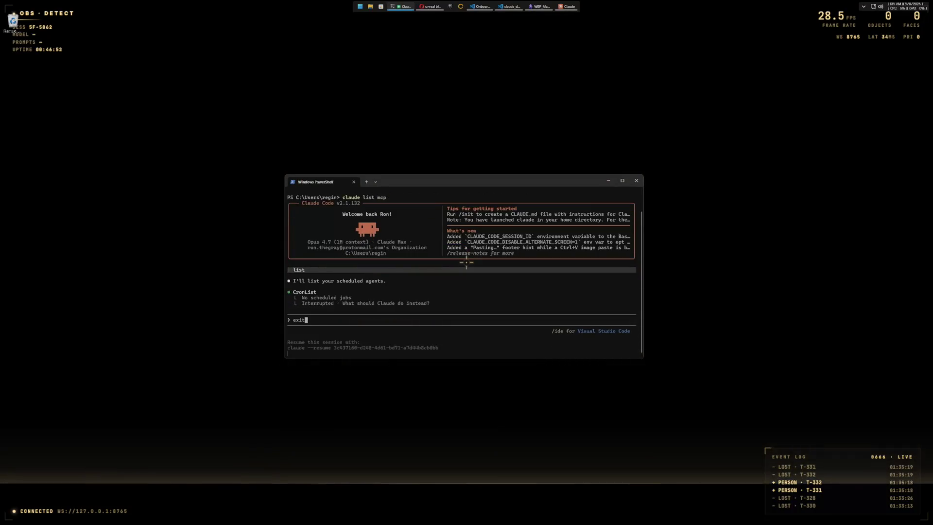
pyautogui.write('claude mcp list')
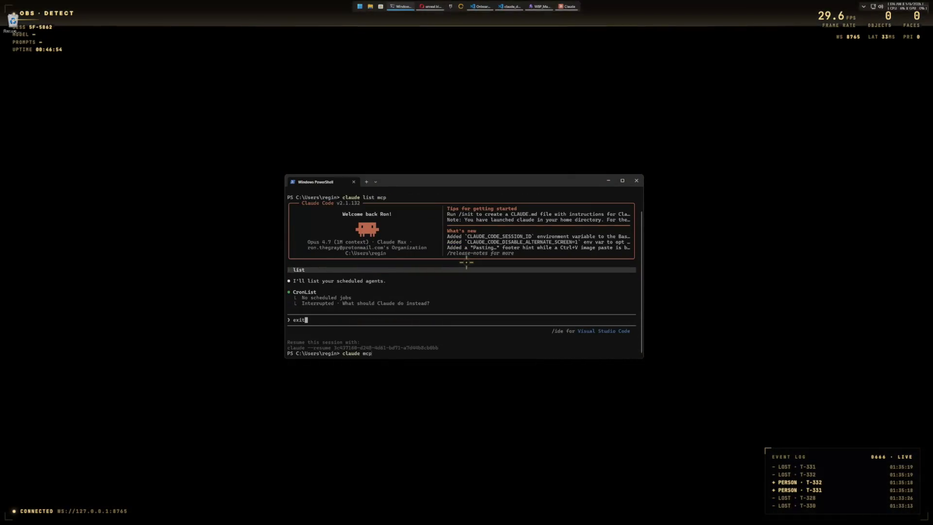
pyautogui.press('Return')
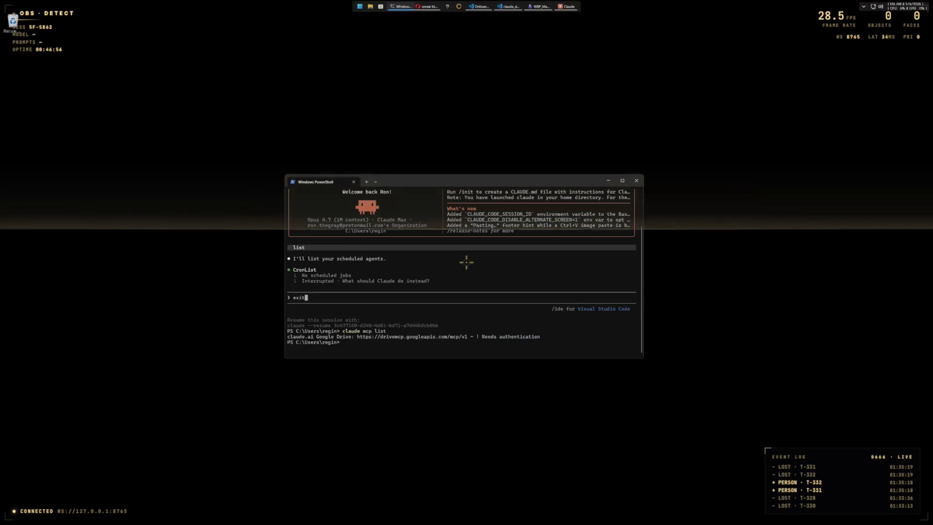
pyautogui.write('claude')
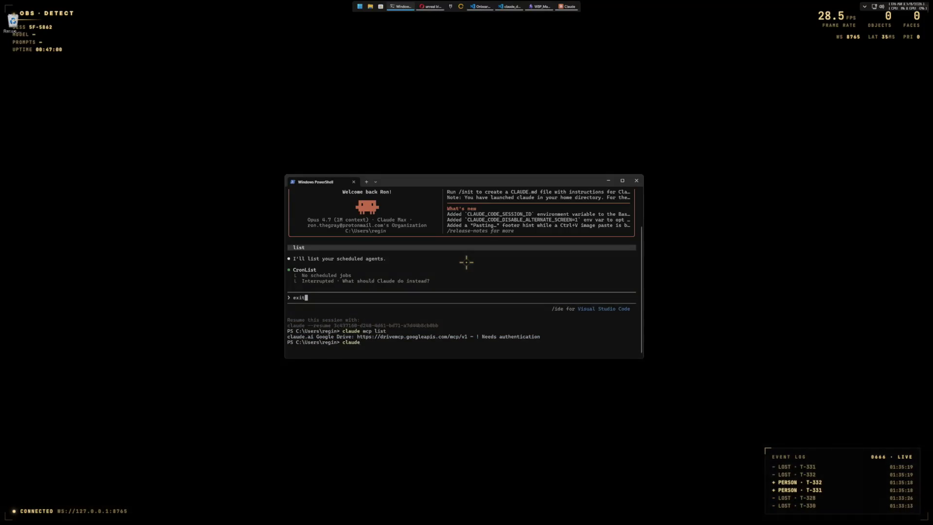
# Step: Launch Claude Code and ask 'do you have the occult research MCP?', getting No, then exit
pyautogui.press('Return')
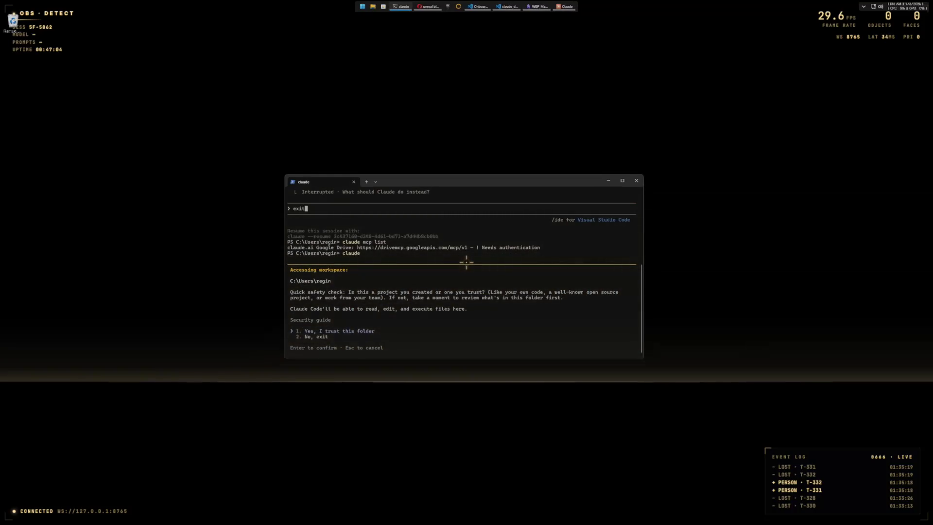
pyautogui.press('Return')
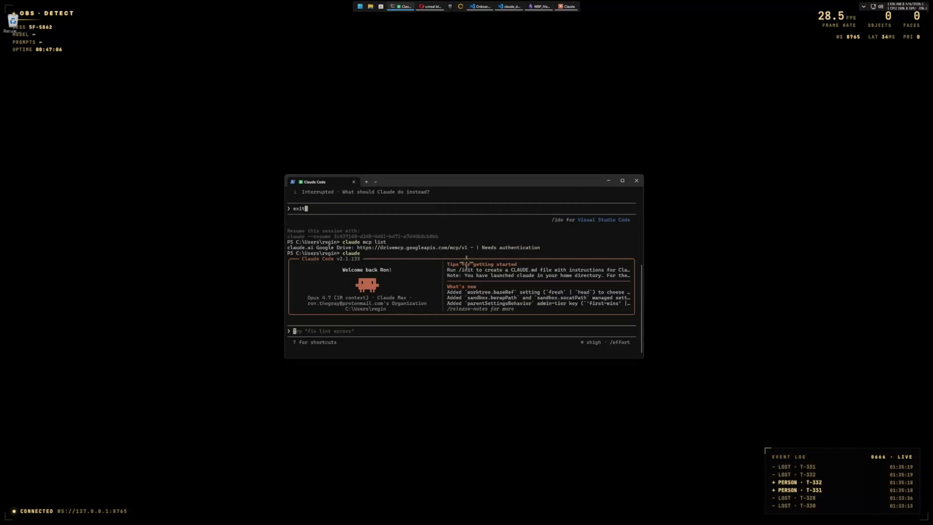
pyautogui.write('do you have the occult research MCP?')
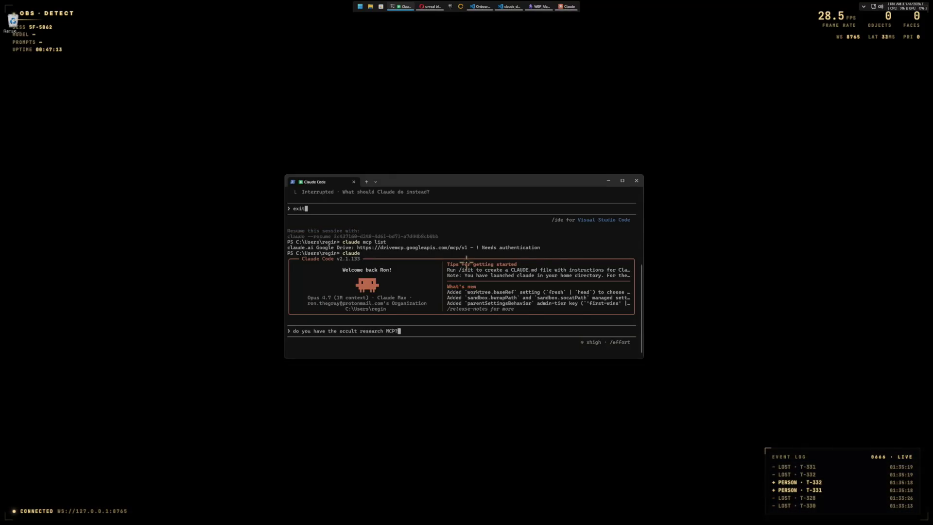
pyautogui.press('Return')
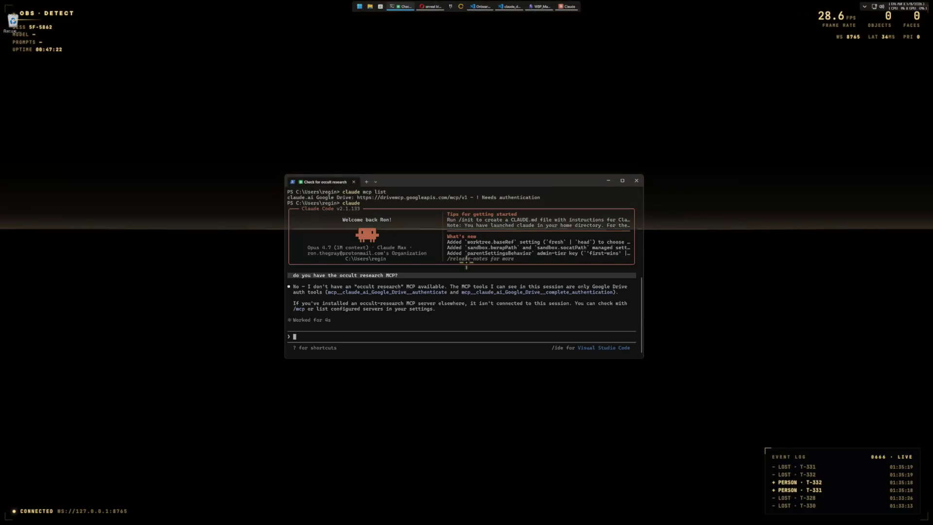
pyautogui.write('exit')
pyautogui.press('Return')
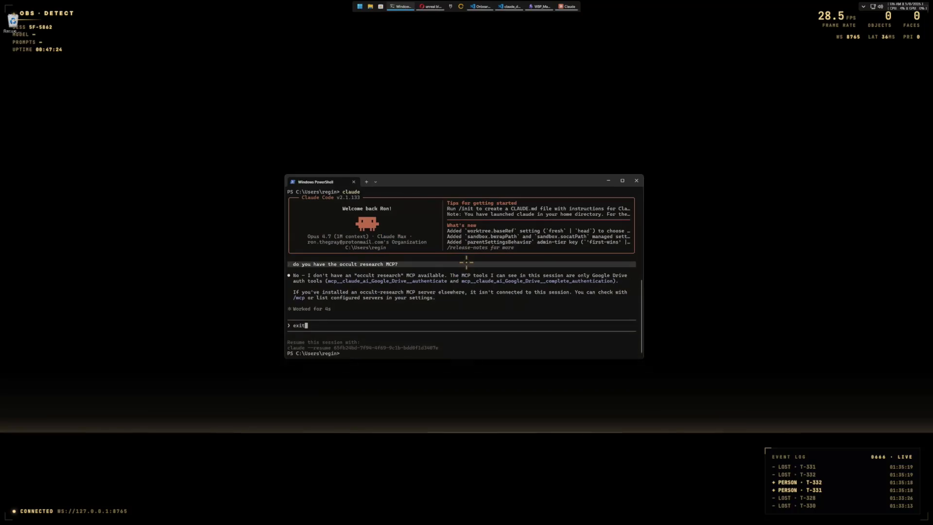
# Step: Begin a cd into a folder under Documents, trimming back the wrongly completed folder name
pyautogui.write('cd')
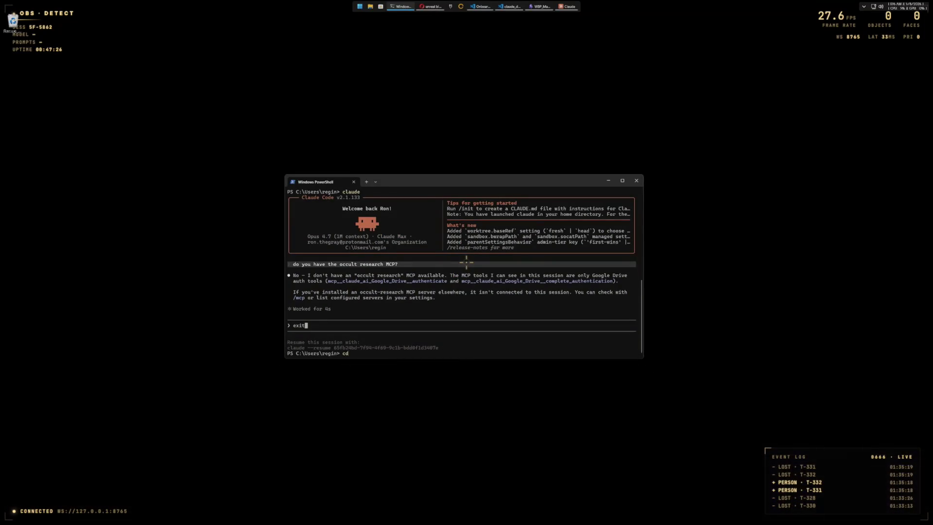
pyautogui.write(" '.\\Doc")
pyautogui.press('Tab')
pyautogui.write('DEA')
pyautogui.press('Tab')
pyautogui.press('BackSpace')
pyautogui.press('BackSpace')
pyautogui.press('BackSpace')
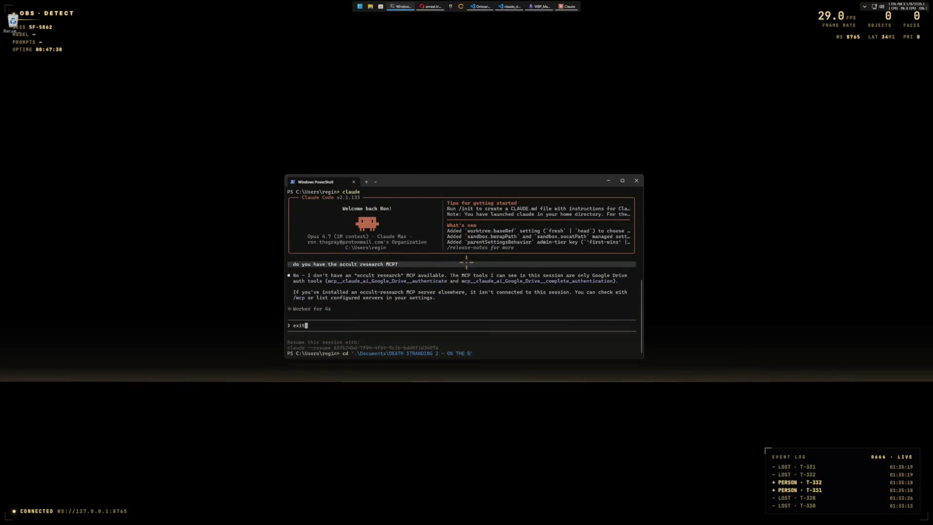
pyautogui.press('BackSpace')
pyautogui.press('BackSpace')
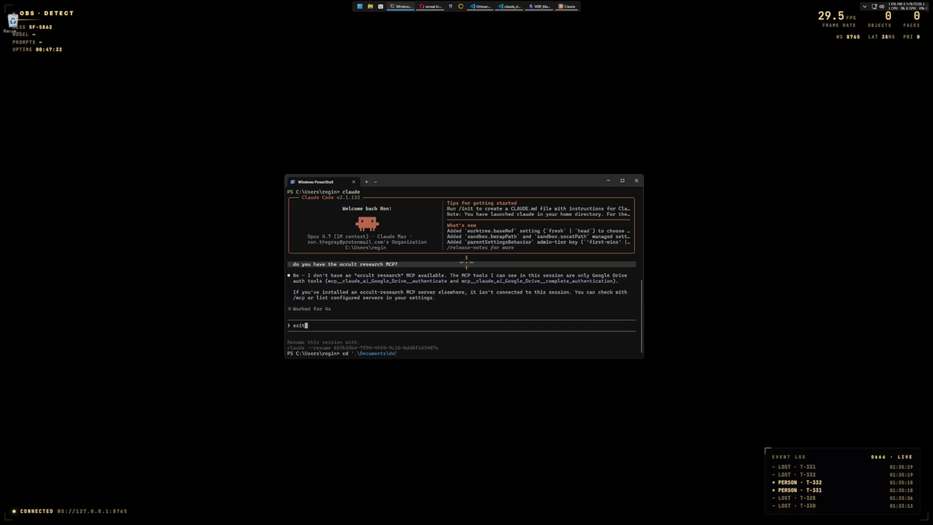
# Step: Change into the occult-research folder, confirm its MCP server is connected, and relaunch claude
pyautogui.write('v\\occult-research\\')
pyautogui.press('Tab')
pyautogui.press('Return')
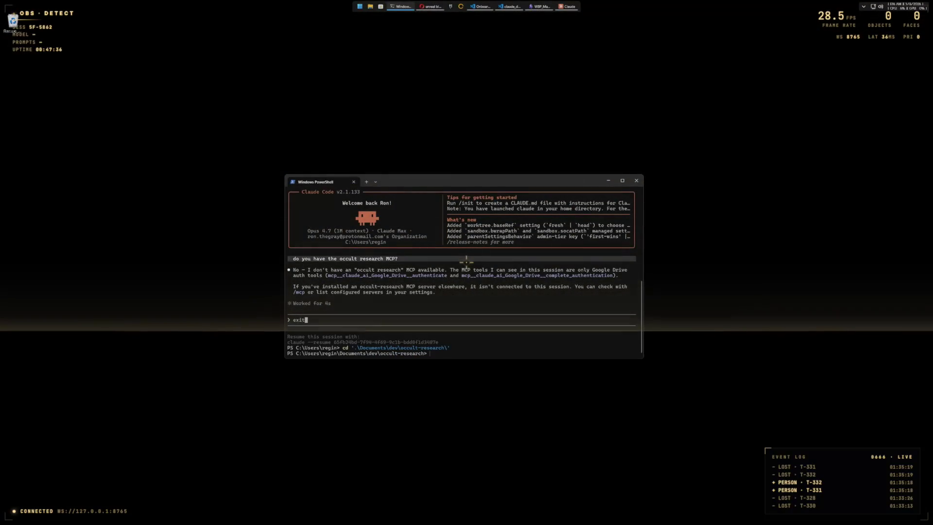
pyautogui.write('claude')
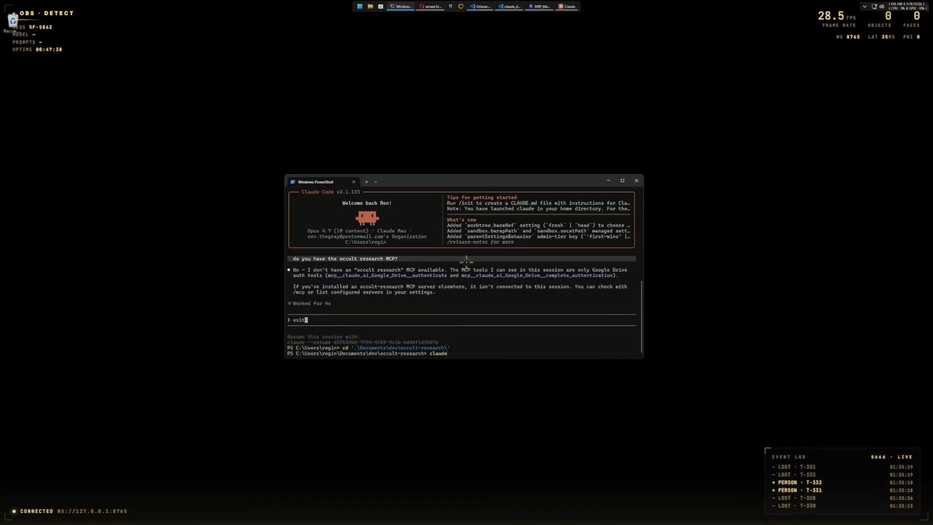
pyautogui.write(' mcp list')
pyautogui.press('Return')
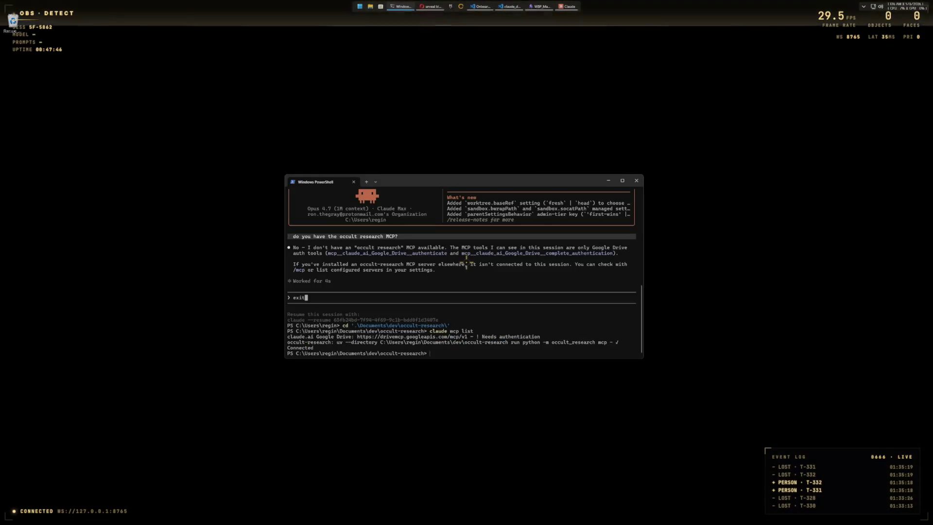
pyautogui.write('claude')
pyautogui.press('Return')
pyautogui.write('Summari')
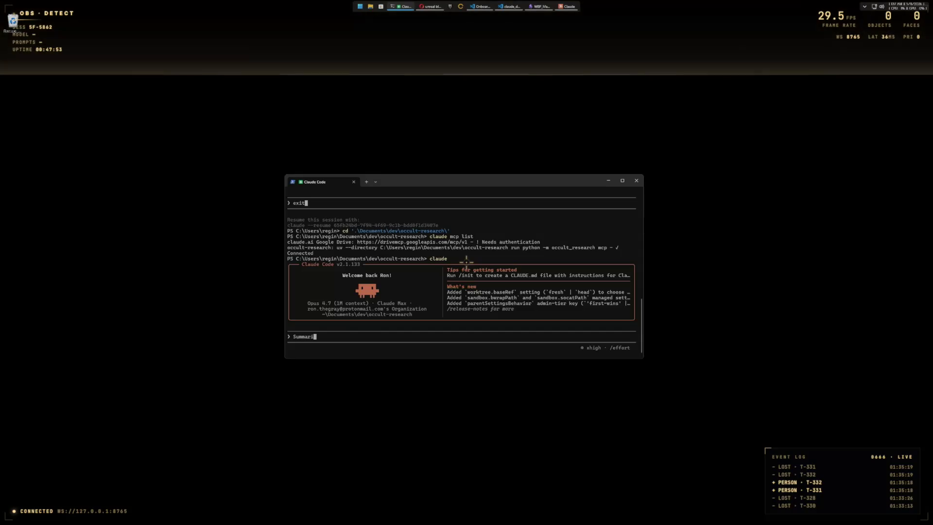
# Step: Ask Claude 'Can you give me a summary of the info in the occult research database?'
pyautogui.press('BackSpace')
pyautogui.press('BackSpace')
pyautogui.press('BackSpace')
pyautogui.write('Can you give me a summary')
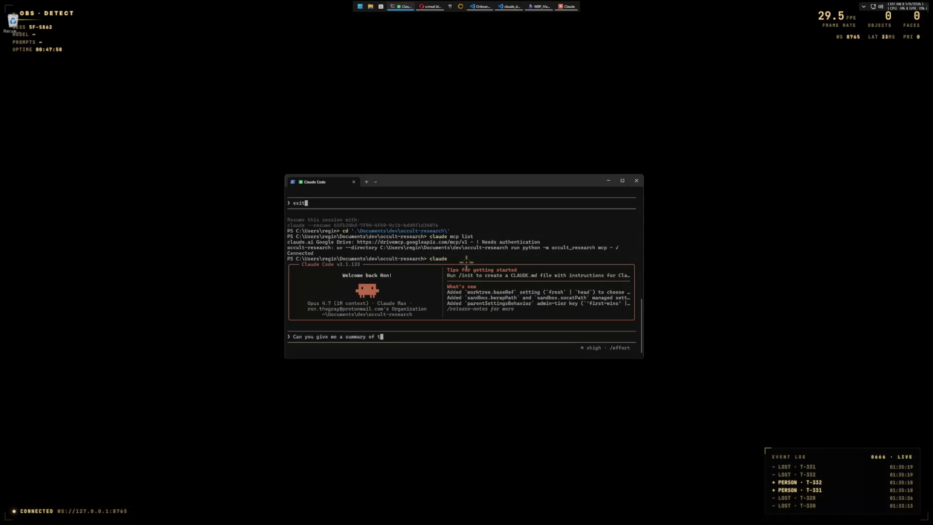
pyautogui.press('BackSpace')
pyautogui.press('BackSpace')
pyautogui.press('BackSpace')
pyautogui.write('the ')
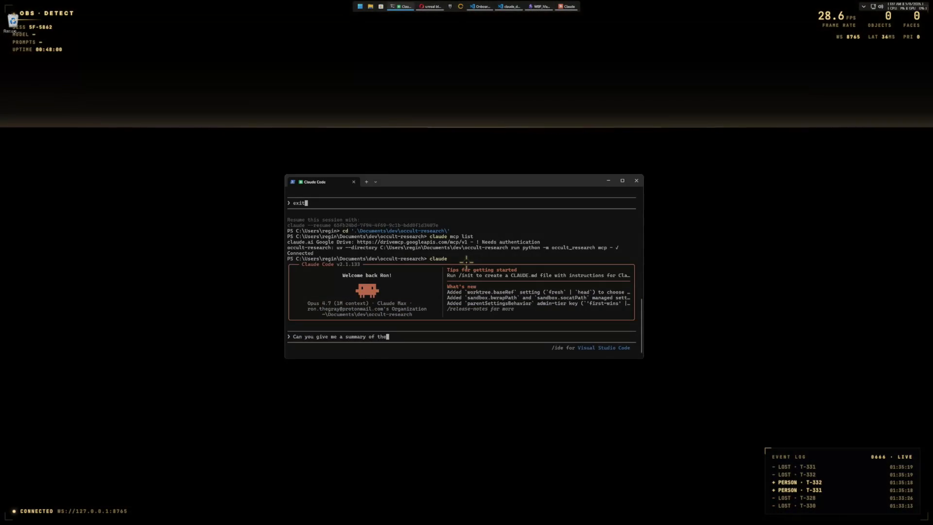
pyautogui.write('info in the occult research ')
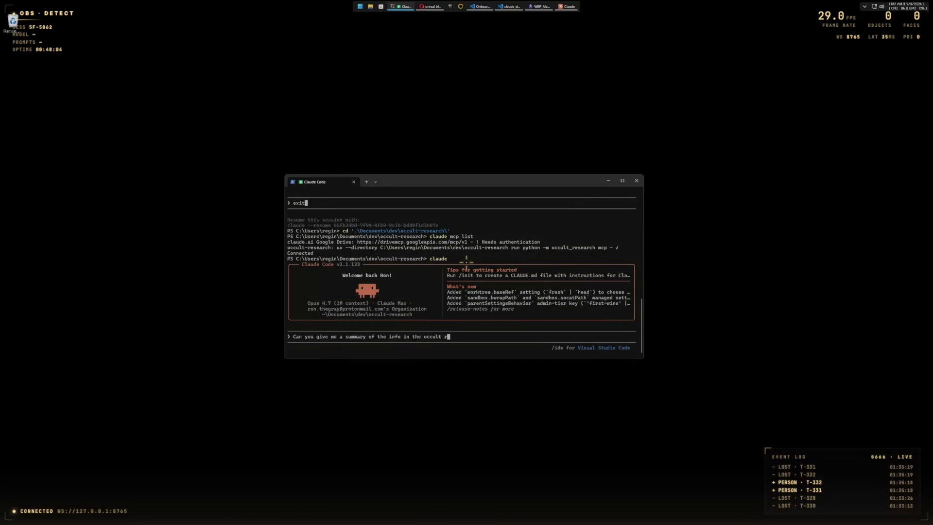
pyautogui.write('database?')
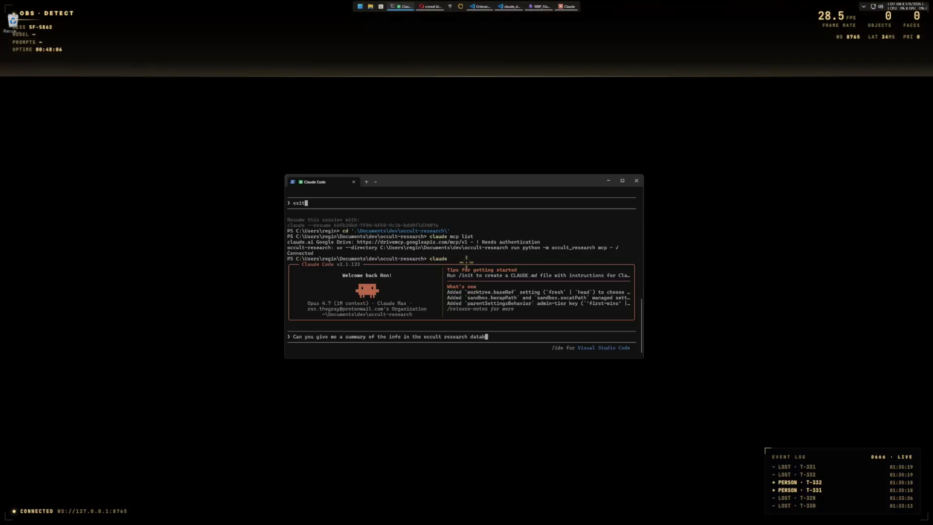
pyautogui.press('Return')
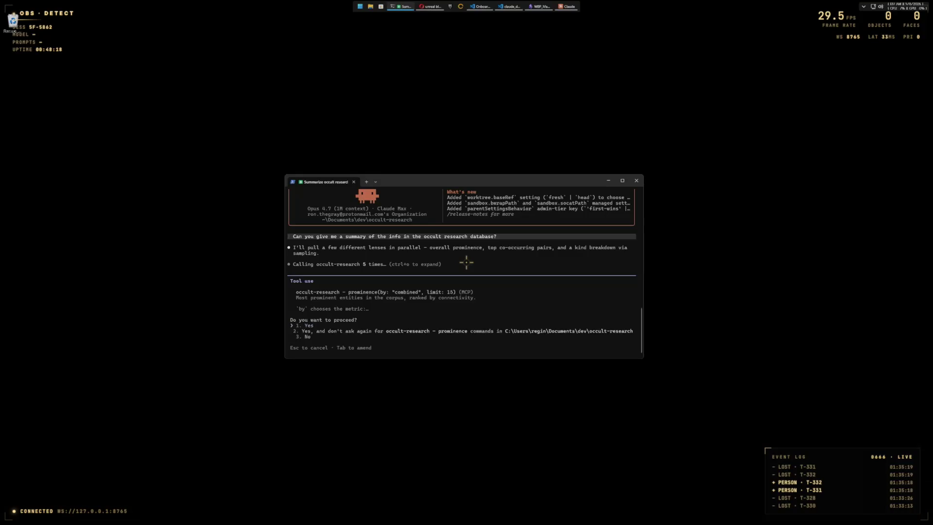
# Step: Approve the occult-research prominence and cooccurrence tool calls
pyautogui.press('Return')
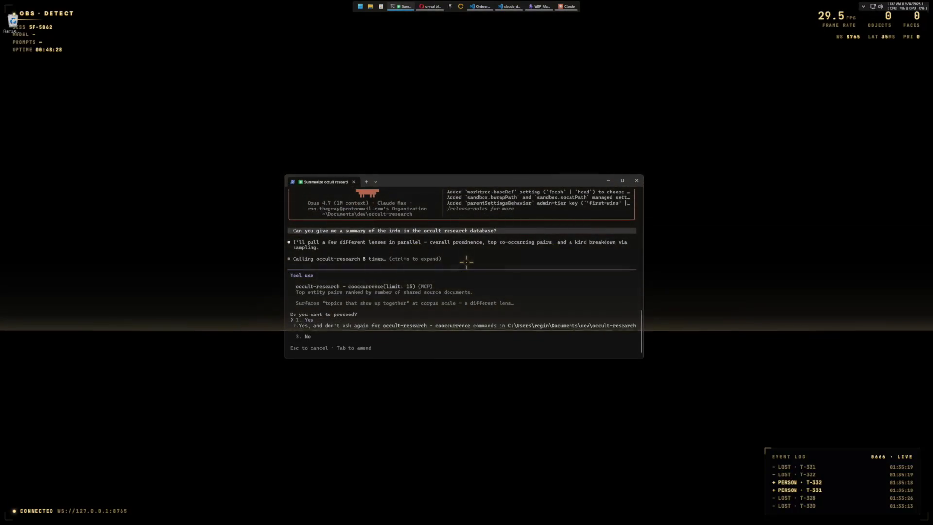
pyautogui.press('Return')
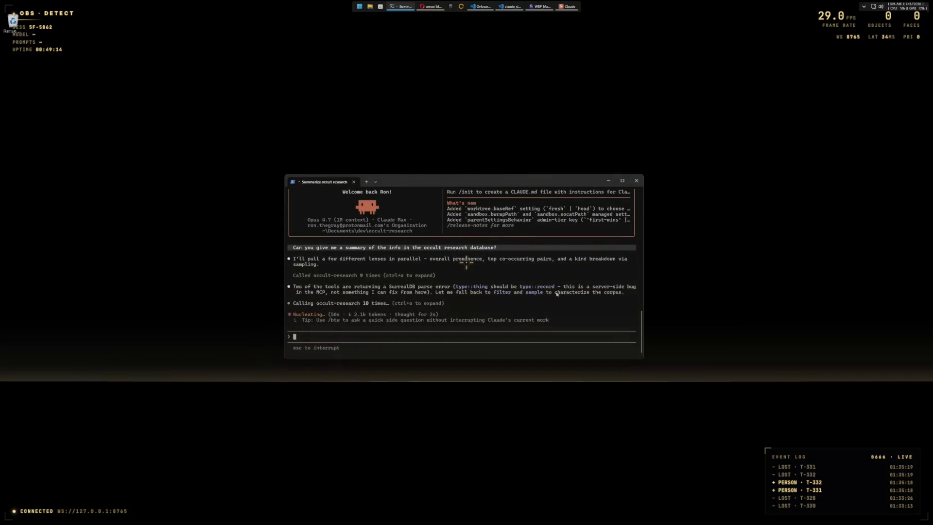
# Step: Copy the SurrealDB parse-error paragraph while Claude finishes the database summary
pyautogui.moveTo(627, 292); pyautogui.dragTo(487, 297)
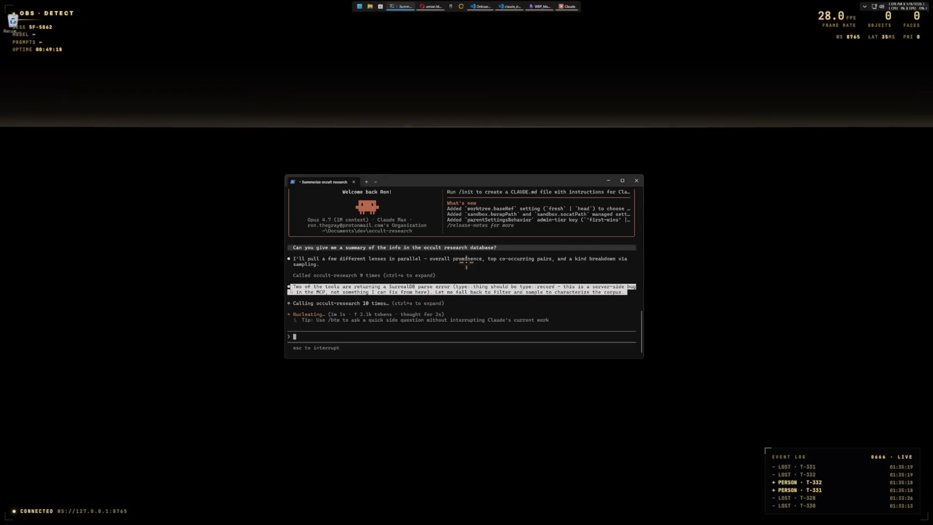
pyautogui.hotkey('ctrl', 'c')
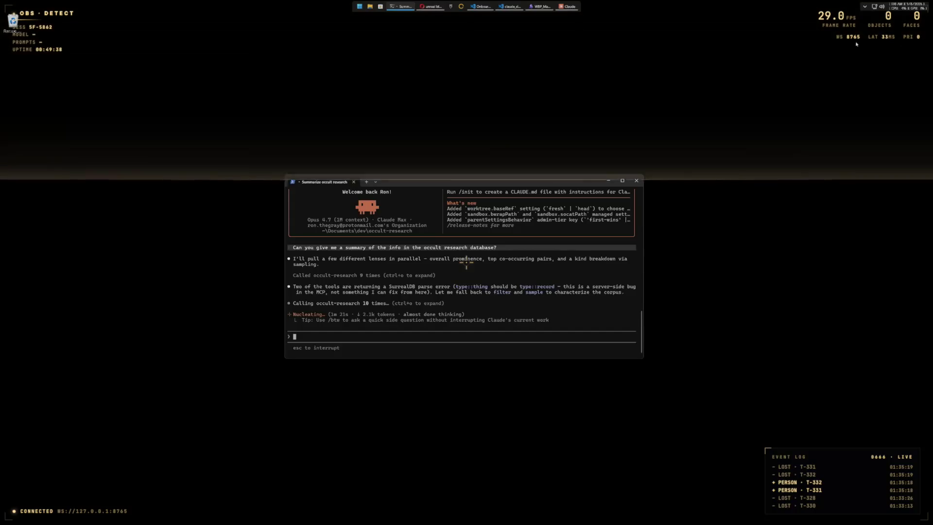
pyautogui.click(865, 7)
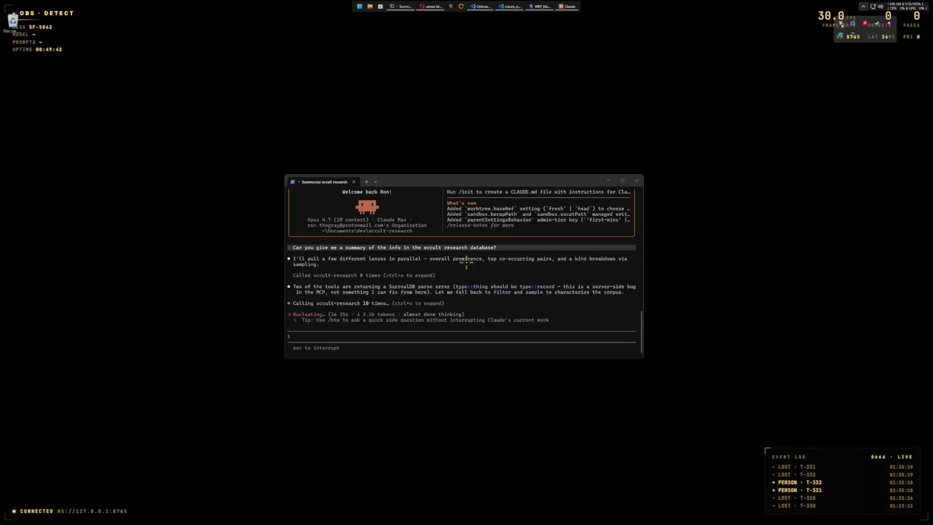
pyautogui.click(466, 262)
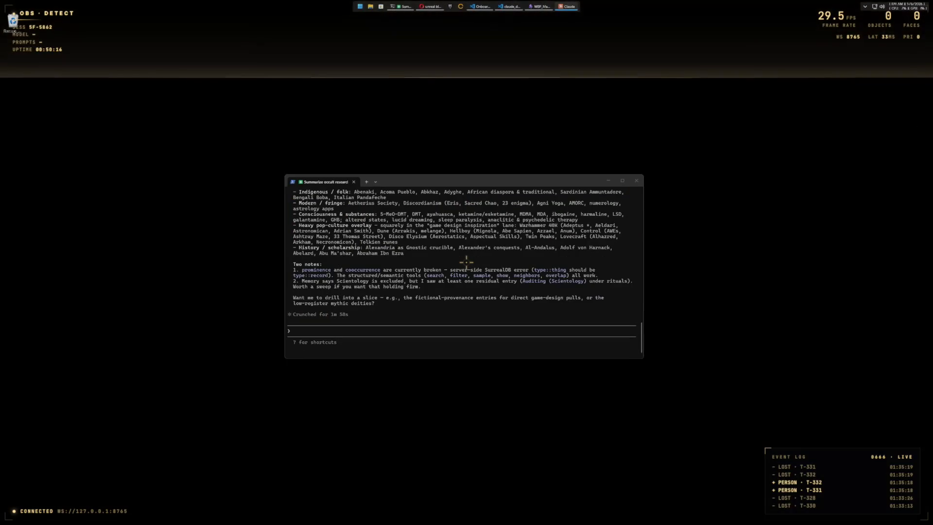
# Step: Move the terminal window higher and stretch it taller to show more of the summary
pyautogui.moveTo(540, 183); pyautogui.dragTo(538, 99)
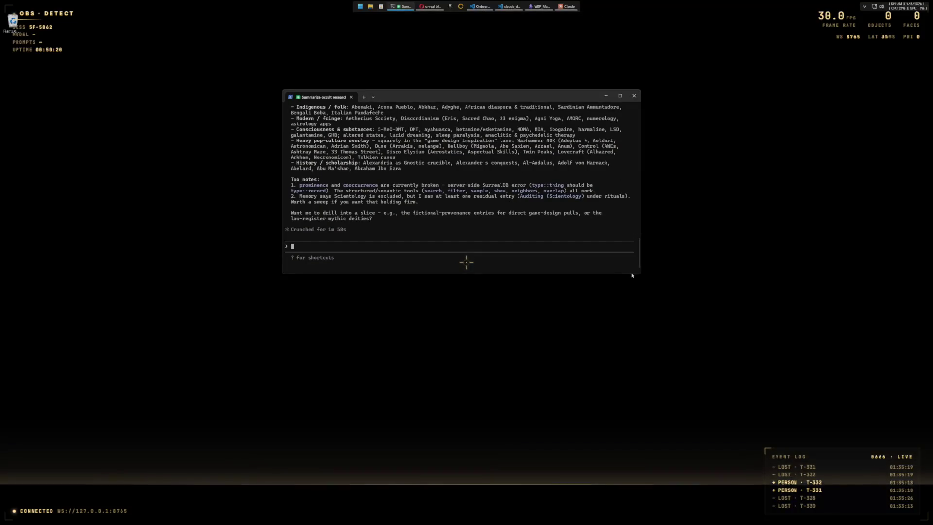
pyautogui.moveTo(625, 273); pyautogui.dragTo(620, 422)
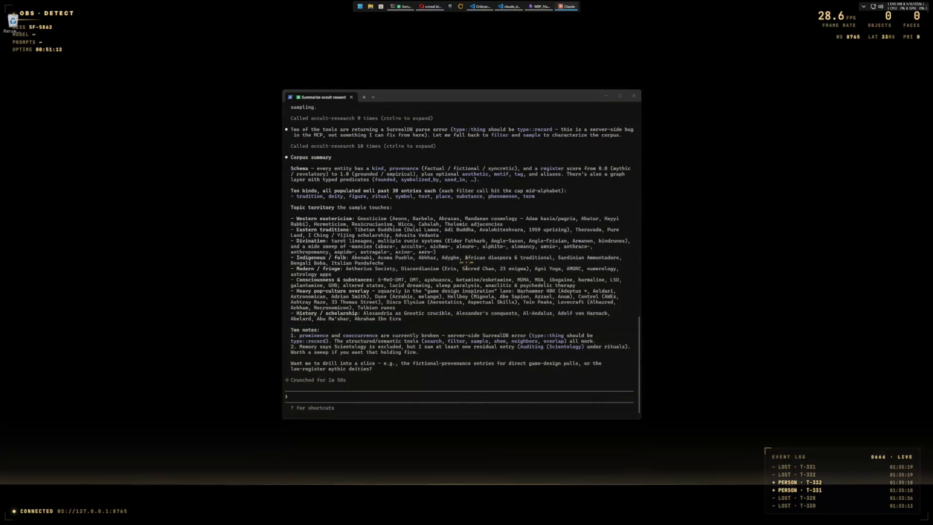
pyautogui.click(434, 377)
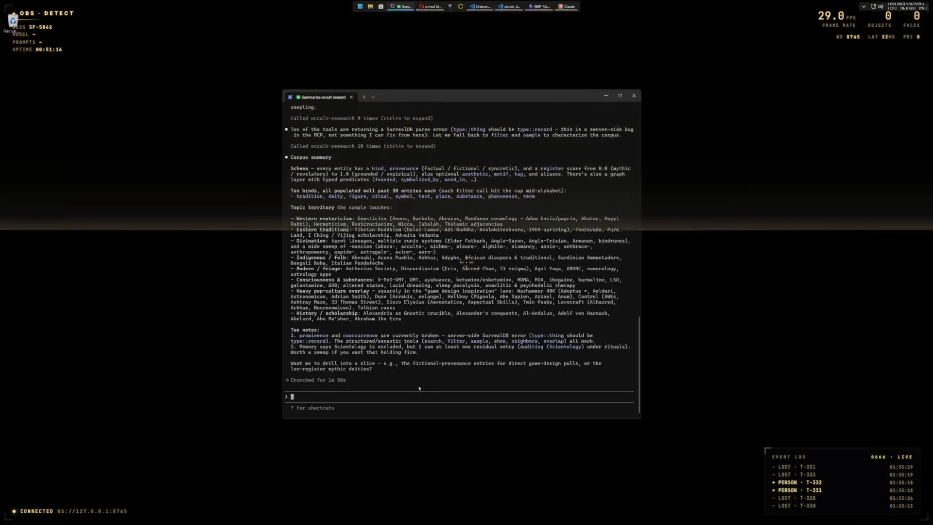
# Step: Ask Claude 'what type of occult stuff were the beatles involved in?'
pyautogui.write('what type of')
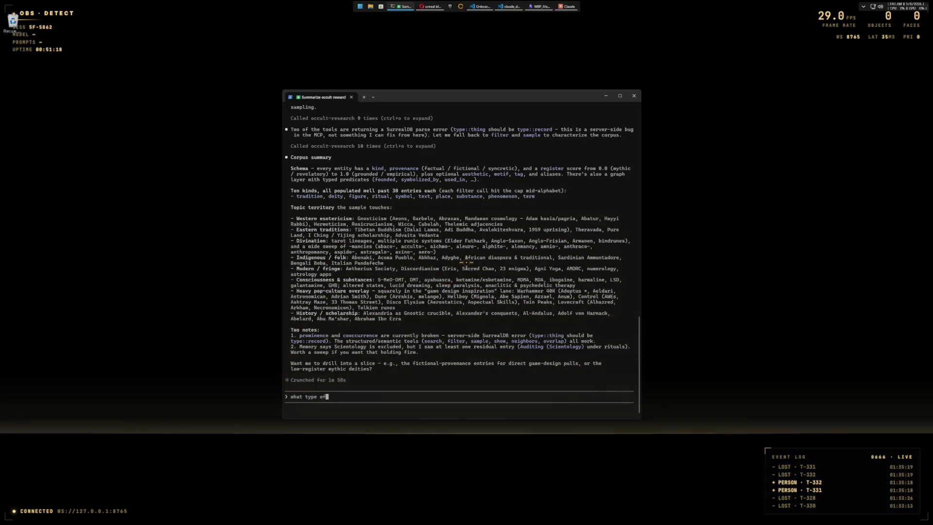
pyautogui.write(' occult stuff were the beatles involved in?')
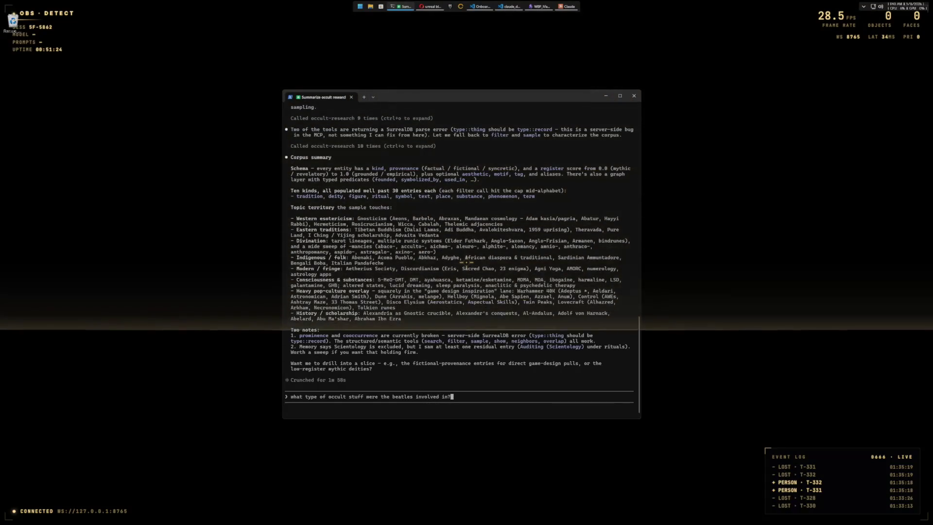
pyautogui.press('Return')
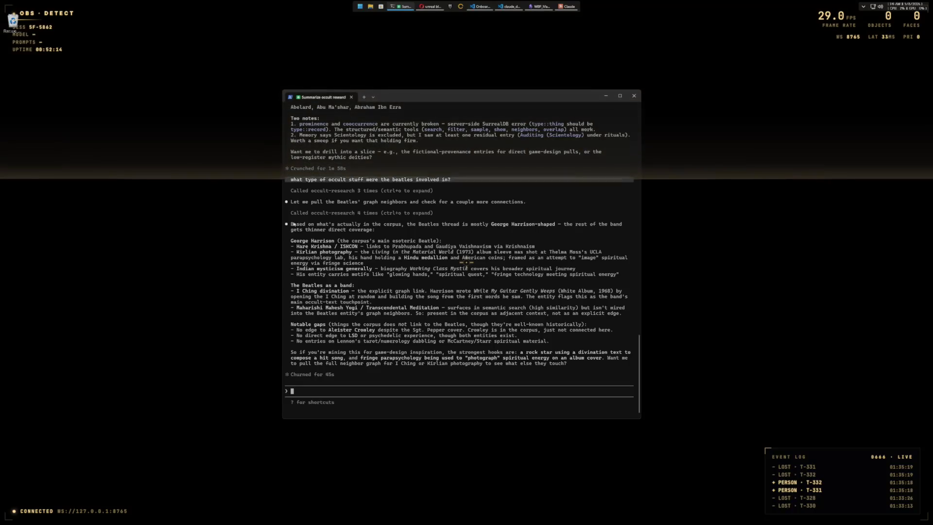
pyautogui.moveTo(291, 225)
pyautogui.mouseDown()
pyautogui.moveTo(437, 233)
pyautogui.moveTo(485, 303)
pyautogui.moveTo(569, 367)
pyautogui.mouseUp()
pyautogui.hotkey('ctrl', 'c')
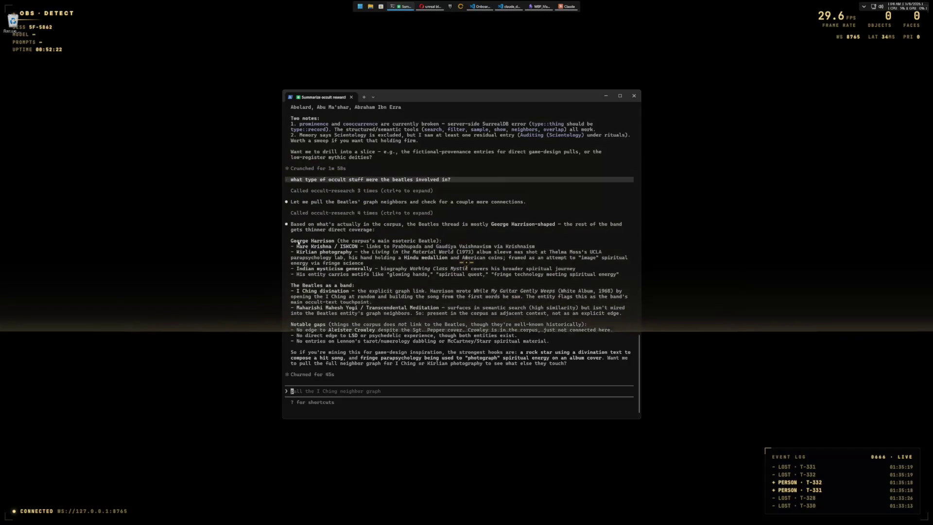
pyautogui.moveTo(305, 225); pyautogui.dragTo(325, 227)
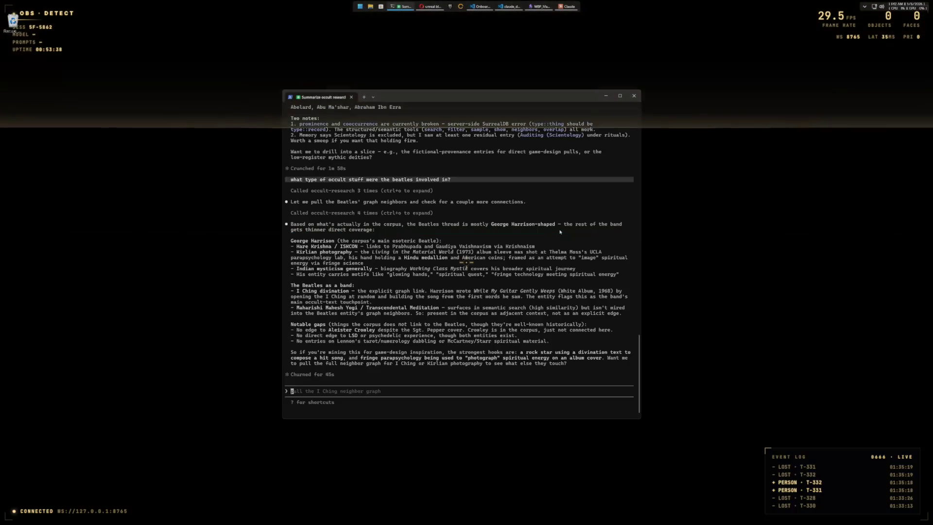
# Step: Send Claude Code a follow-up asking for I Ching paths linking it to Lovecraft and/or Carl Jung
pyautogui.write('dig into i ching a bu')
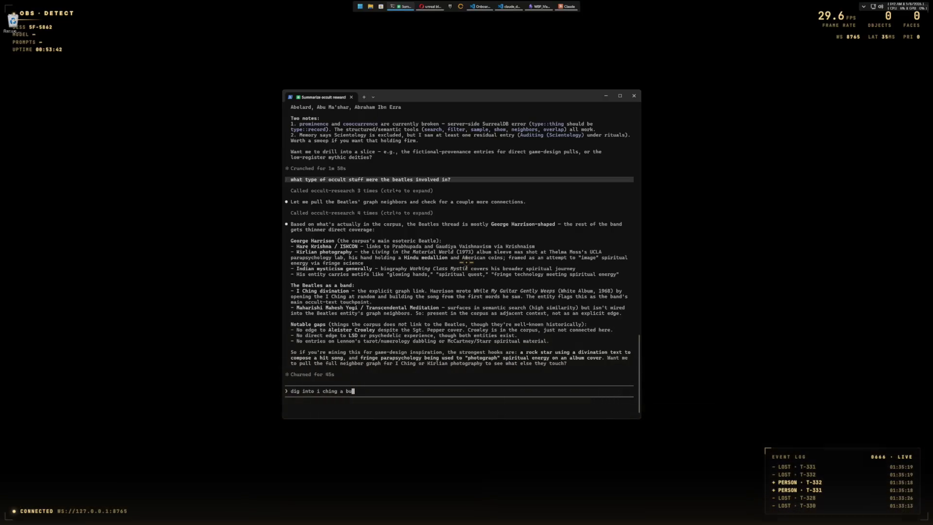
pyautogui.write('ee i')
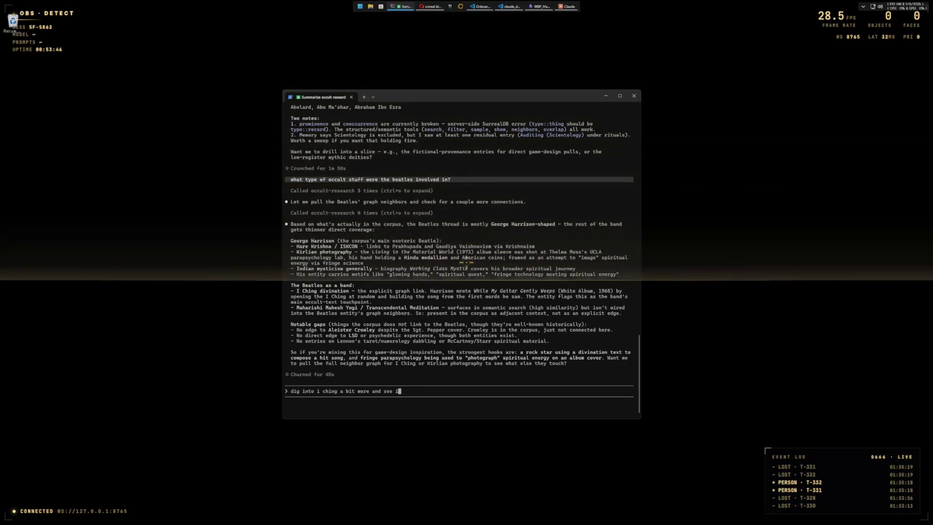
pyautogui.write('f there are any paths ')
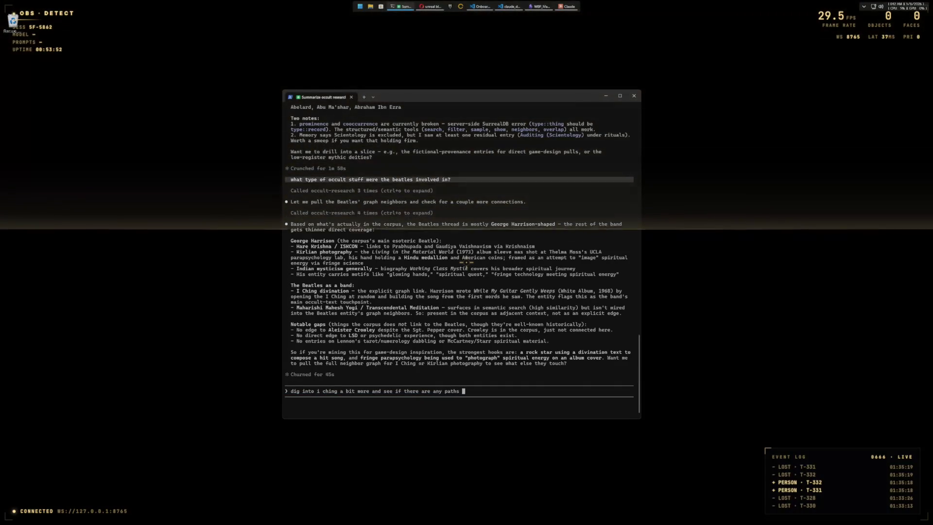
pyautogui.write('that traverse it ')
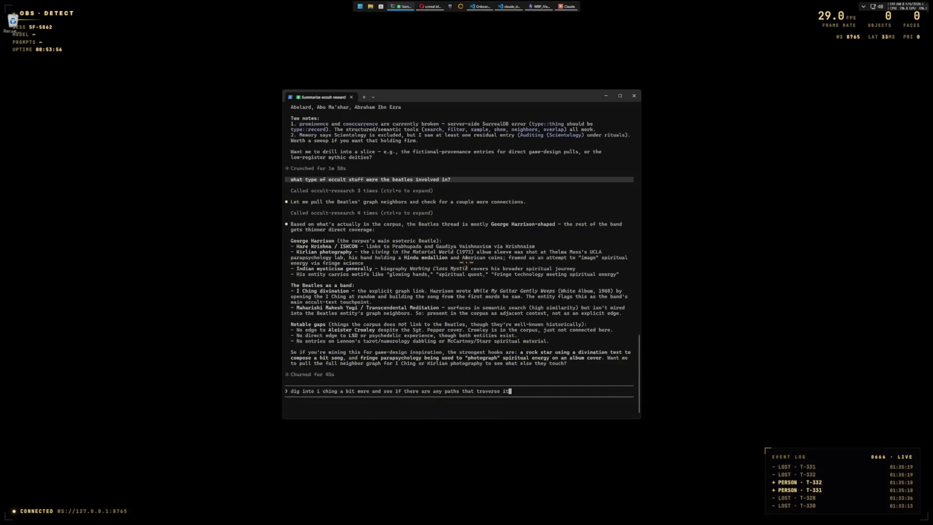
pyautogui.write(' or li')
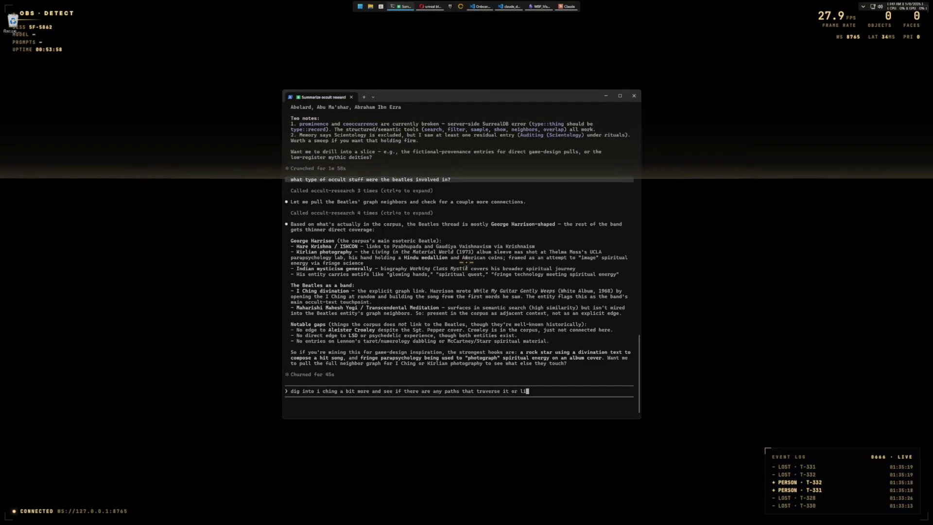
pyautogui.write('nk ilovecraft ')
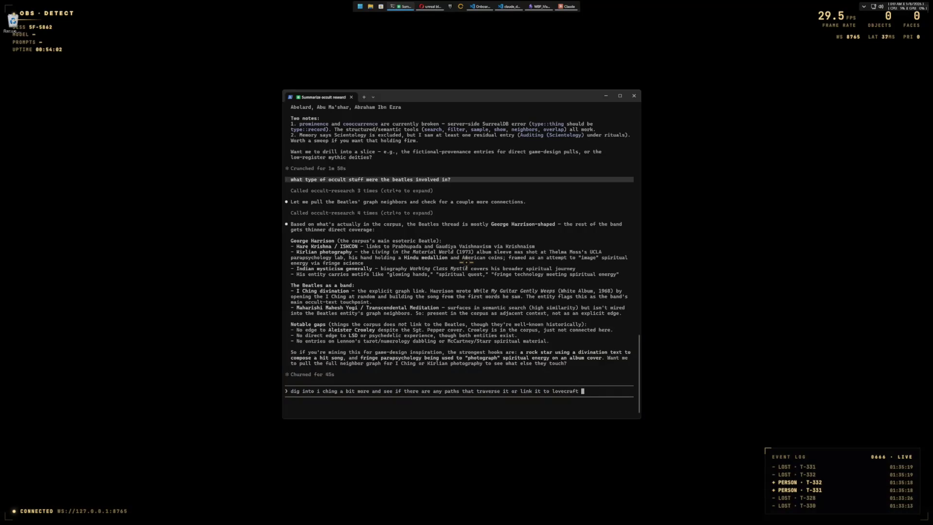
pyautogui.write('AND/')
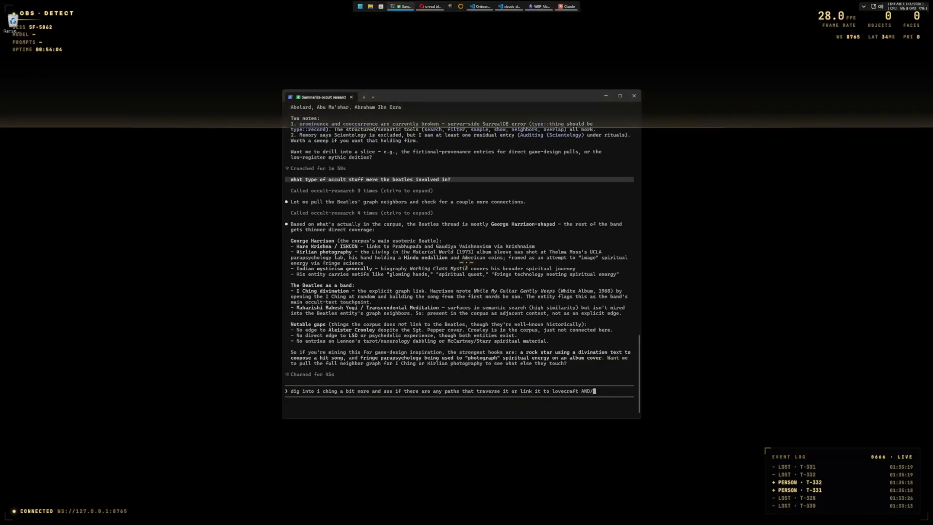
pyautogui.write('OR ung')
pyautogui.press('Return')
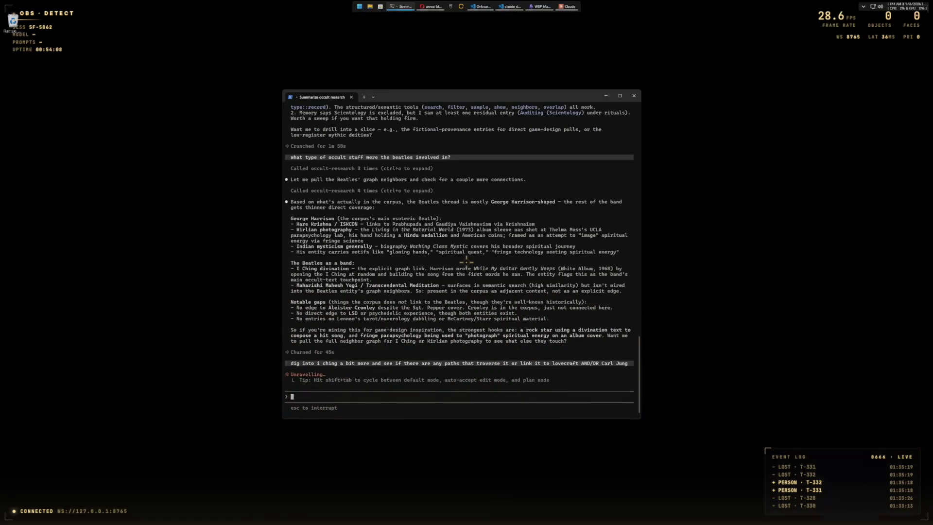
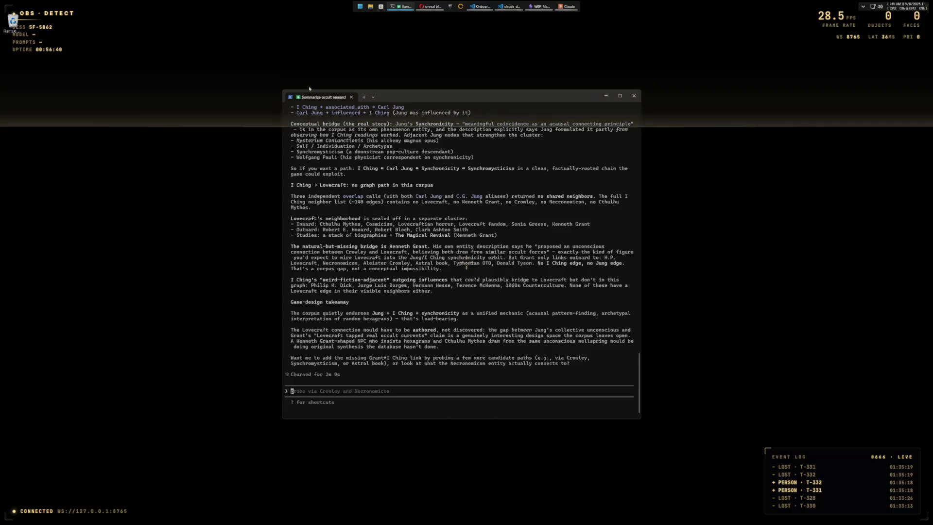
# Step: Bring the occult-research VS Code window and its terminal output to the front
pyautogui.hotkey('alt', 'Tab')
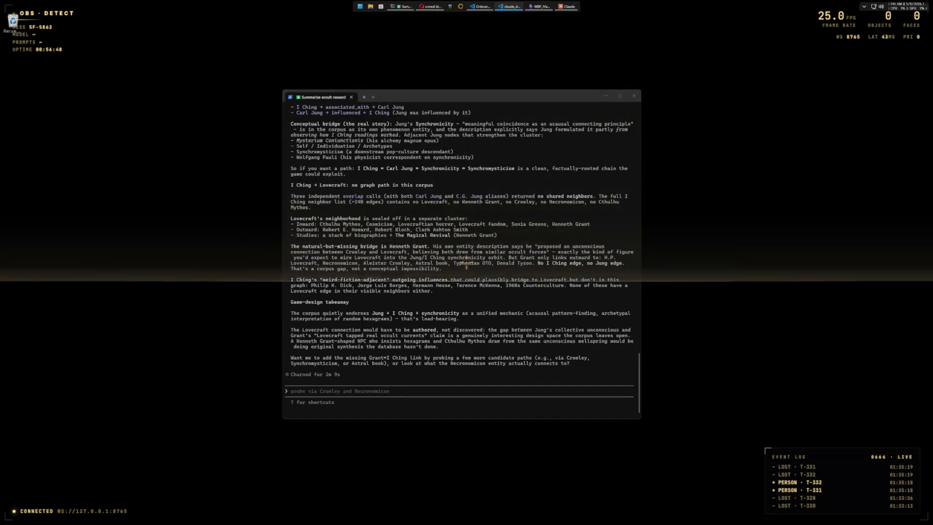
pyautogui.click(509, 6)
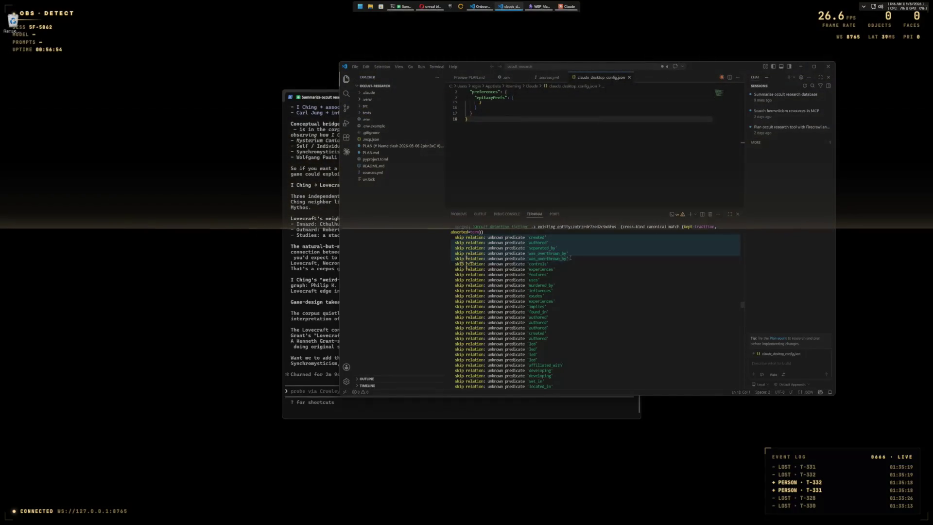
pyautogui.moveTo(566, 275)
pyautogui.mouseDown()
pyautogui.moveTo(535, 262)
pyautogui.moveTo(547, 247)
pyautogui.mouseUp()
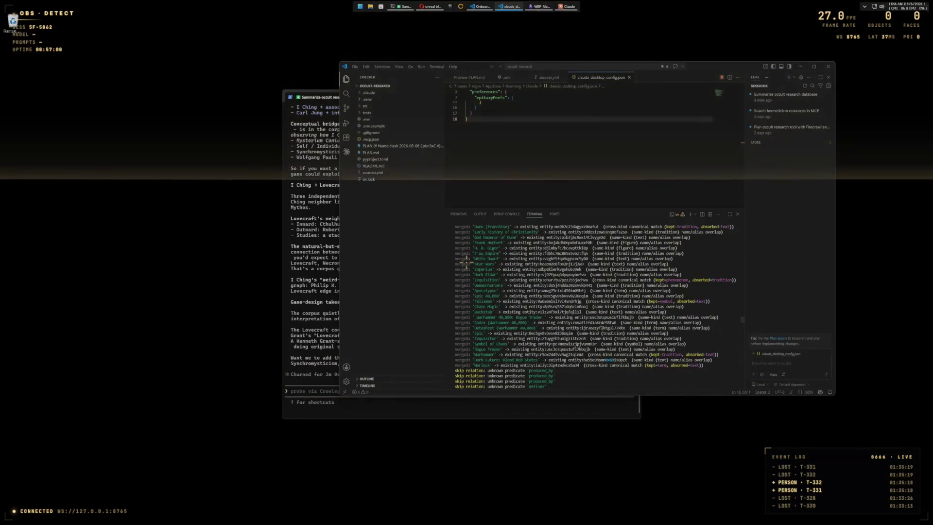
pyautogui.scroll(5, 466, 263)
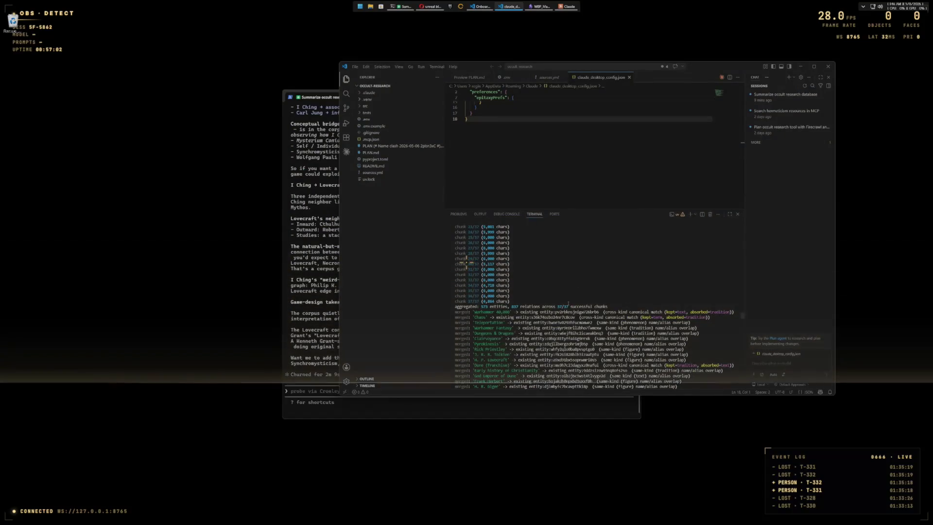
pyautogui.scroll(-2, 466, 262)
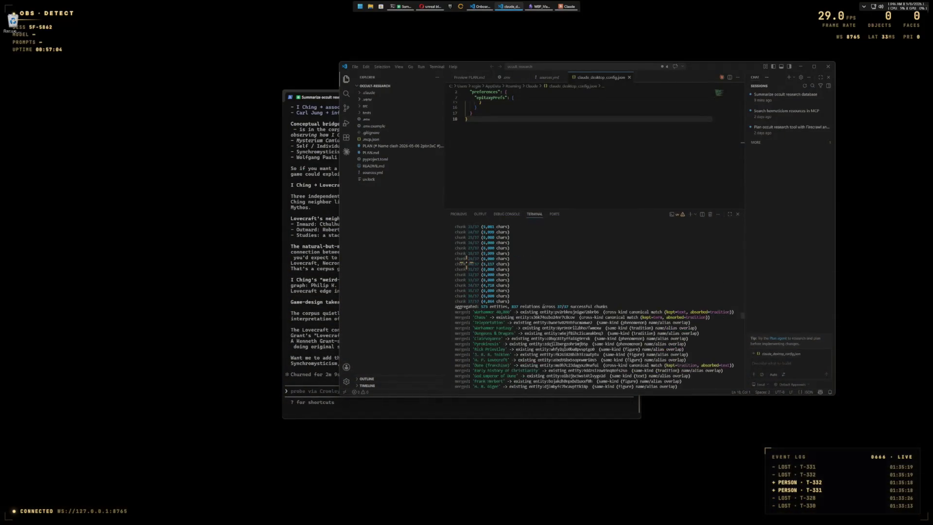
pyautogui.scroll(-2, 465, 262)
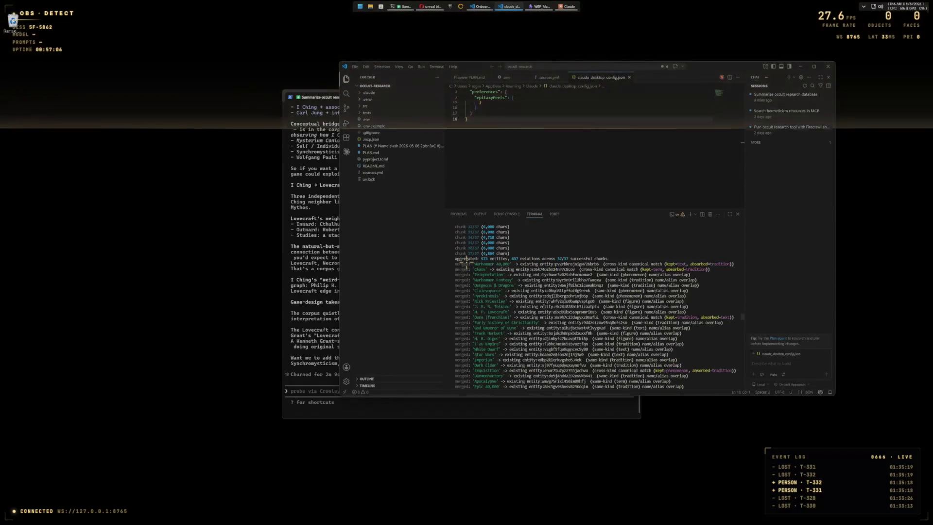
pyautogui.scroll(-2, 466, 262)
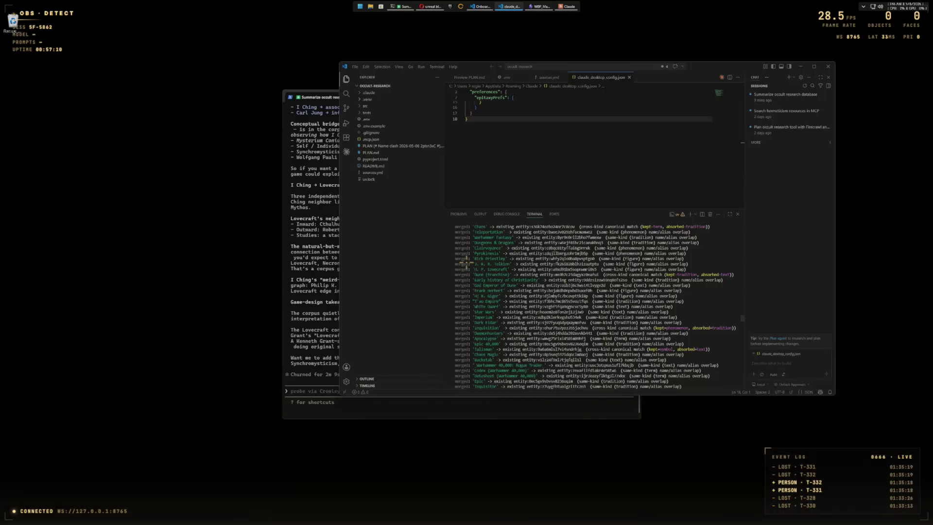
pyautogui.scroll(-3, 466, 263)
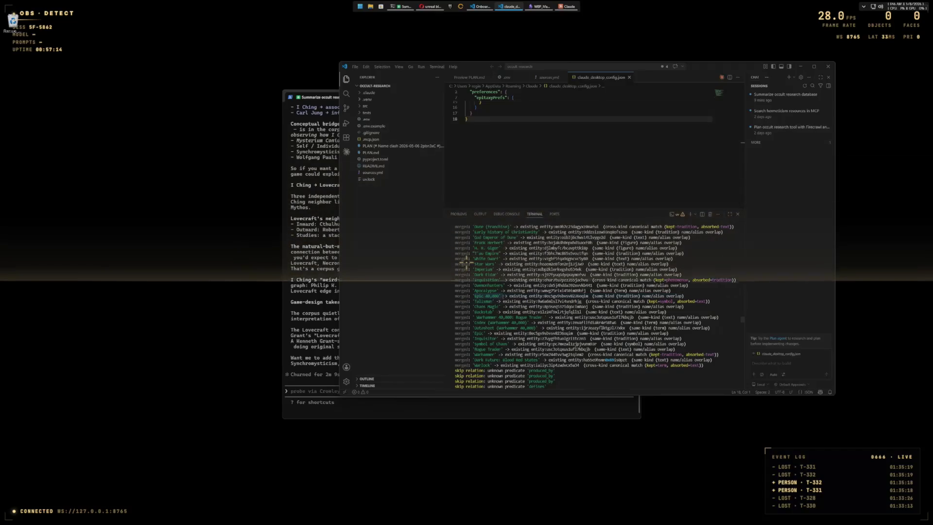
pyautogui.scroll(-3, 467, 263)
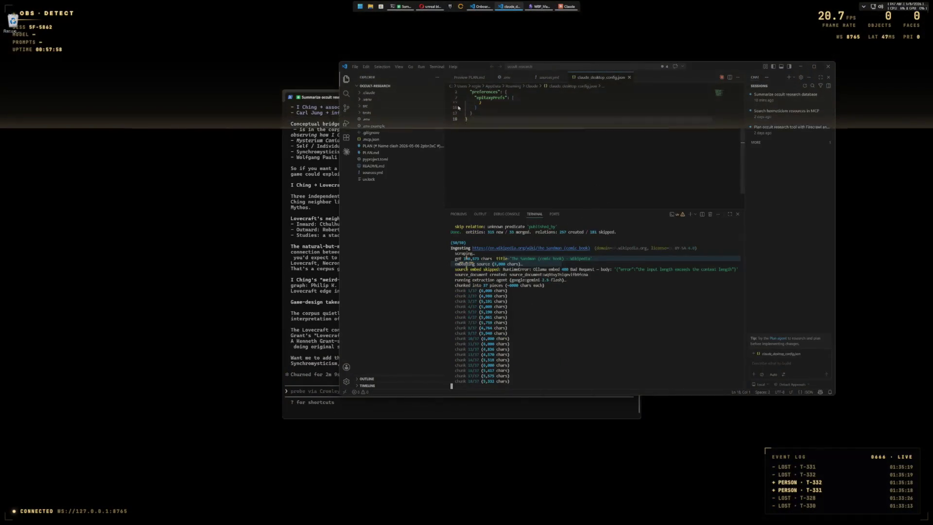
pyautogui.click(799, 67)
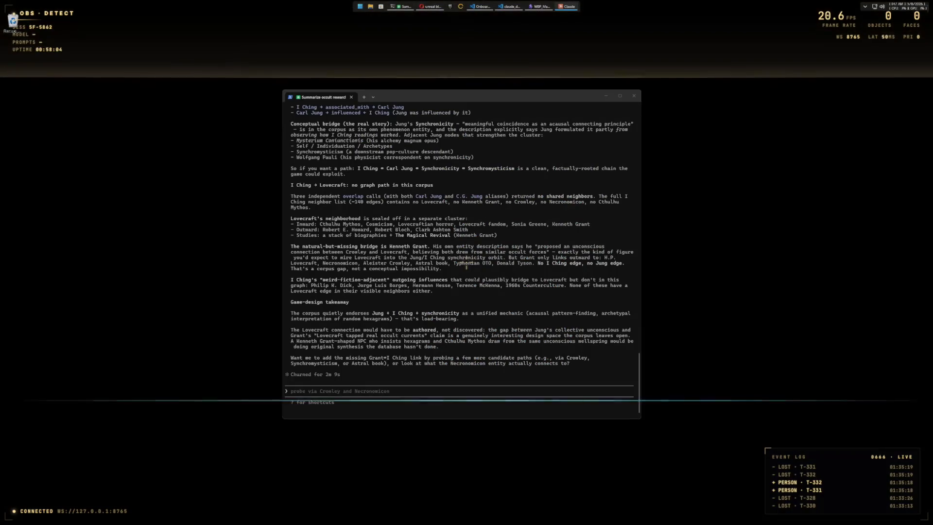
# Step: Move the Surrealist tab into its own window and open the Query view
pyautogui.click(790, 158)
pyautogui.moveTo(791, 158)
pyautogui.mouseDown()
pyautogui.moveTo(632, 73)
pyautogui.moveTo(500, 19)
pyautogui.mouseUp()
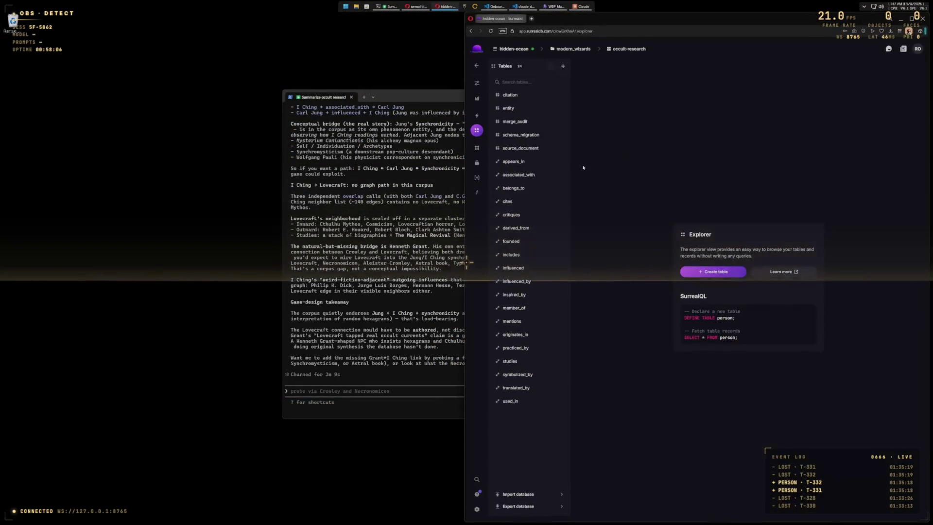
pyautogui.click(488, 115)
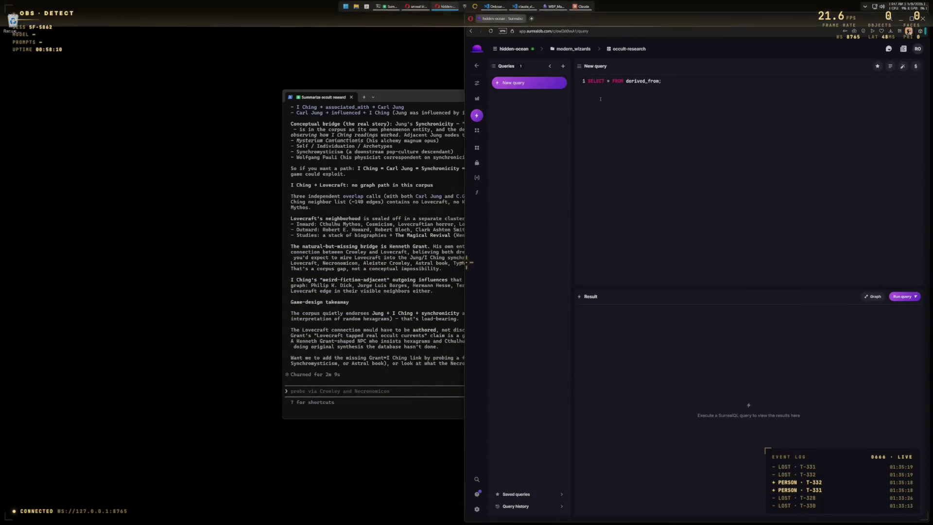
pyautogui.moveTo(478, 148)
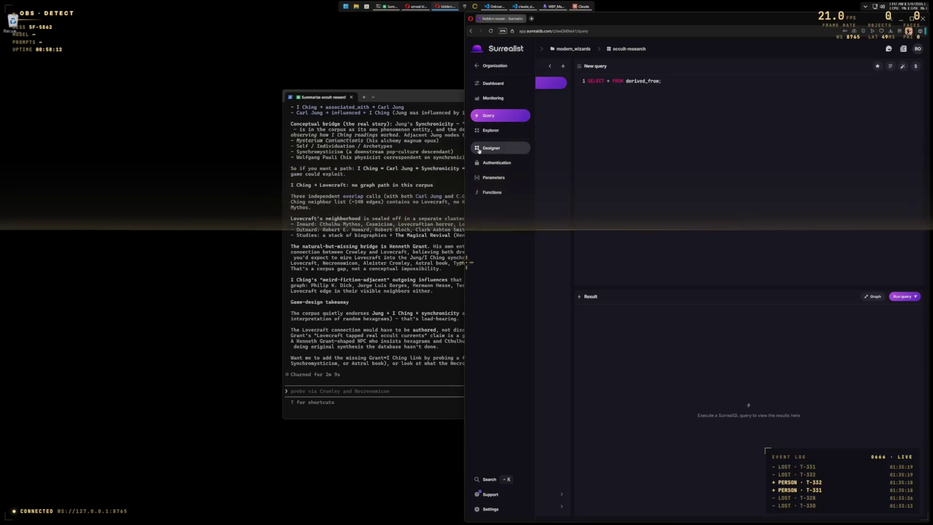
pyautogui.click(490, 130)
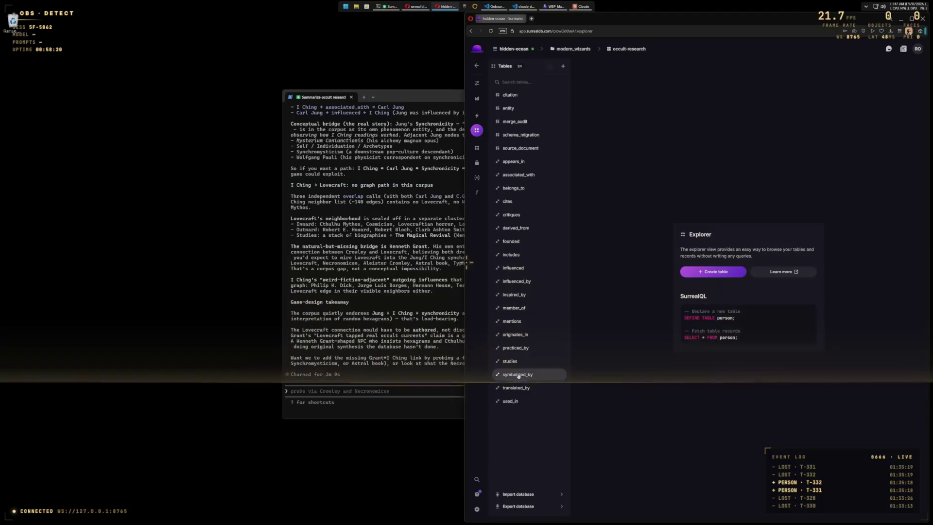
# Step: Change the query's table to symbolized_by and run SELECT * FROM symbolized_by
pyautogui.moveTo(468, 121)
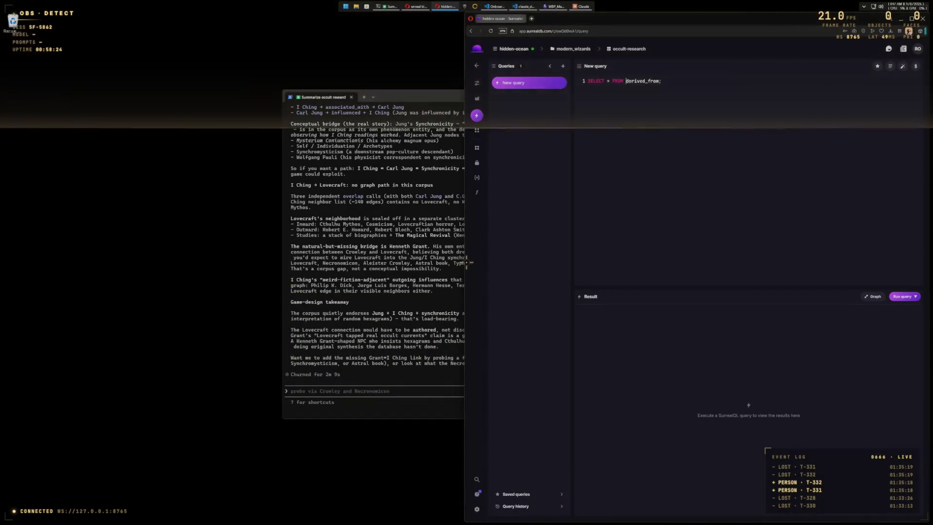
pyautogui.moveTo(625, 81); pyautogui.dragTo(660, 82)
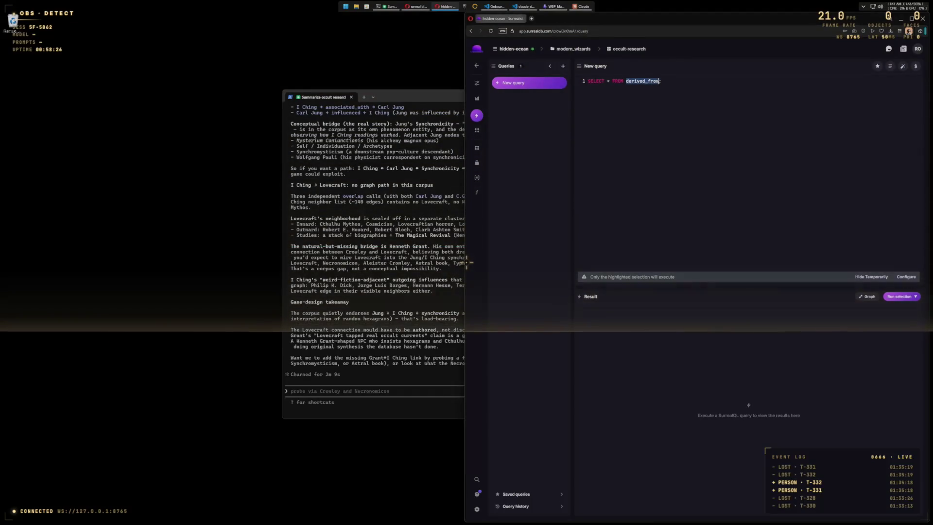
pyautogui.write('sym')
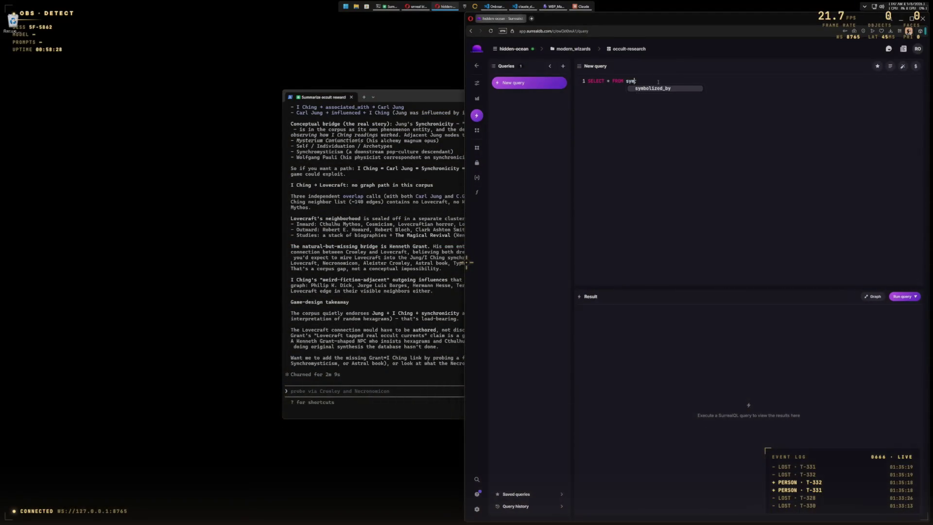
pyautogui.write('by')
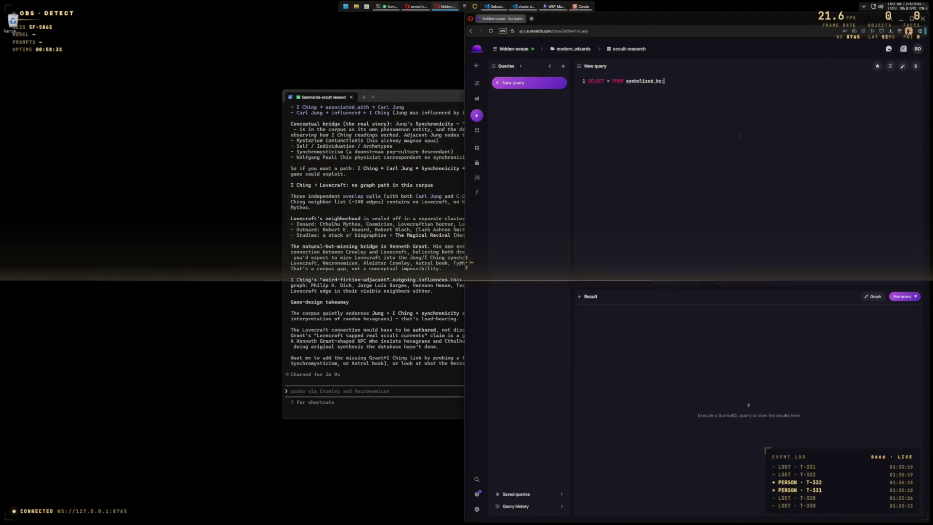
pyautogui.hotkey('ctrl', 'Return')
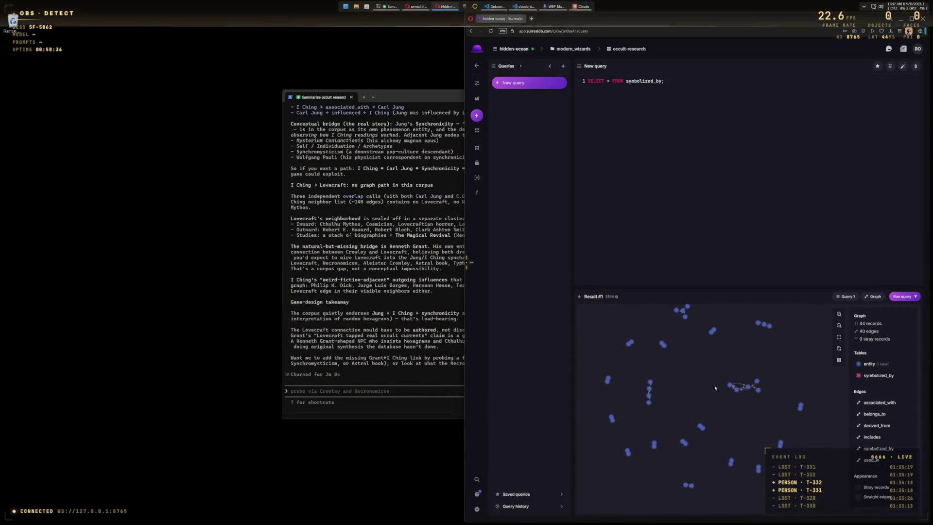
# Step: Zoom into the result graph and drag the Five Elements node up, away from Pentacle
pyautogui.scroll(5, 707, 386)
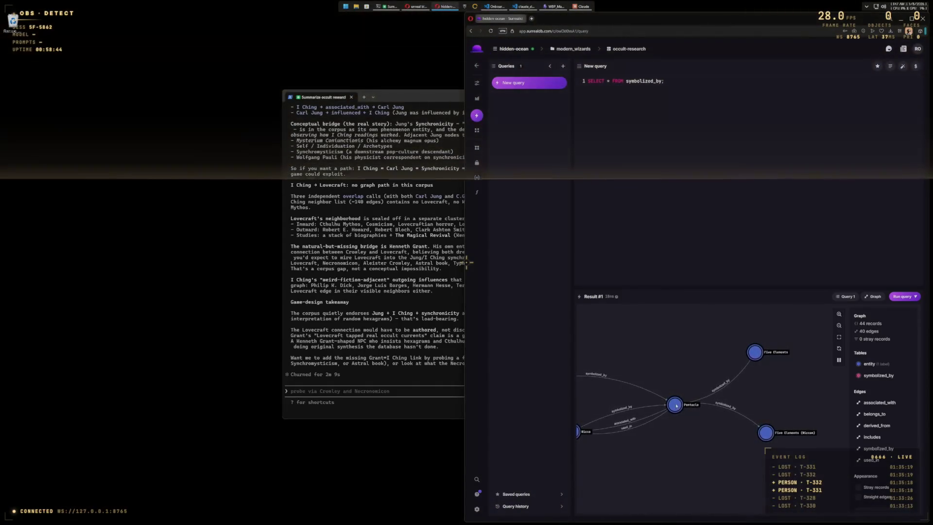
pyautogui.moveTo(767, 433); pyautogui.dragTo(756, 356)
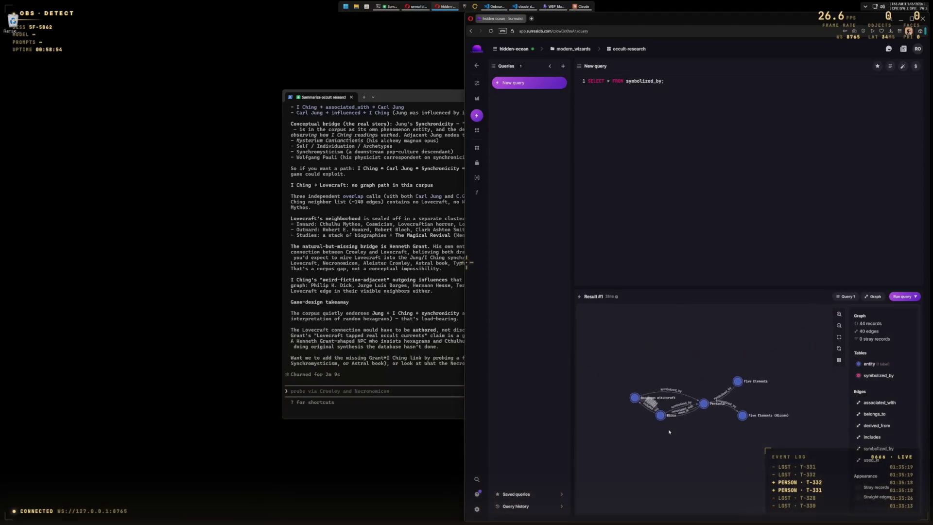
pyautogui.scroll(3, 729, 408)
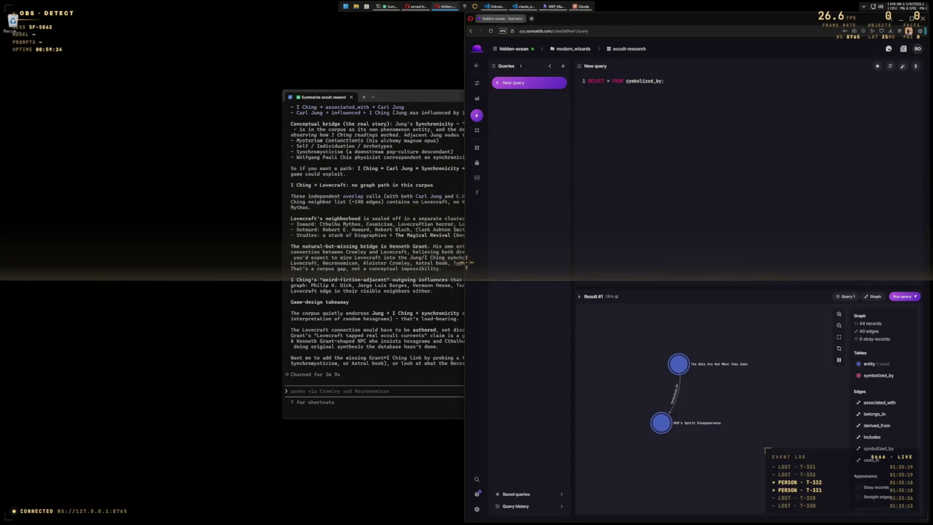
pyautogui.moveTo(470, 90)
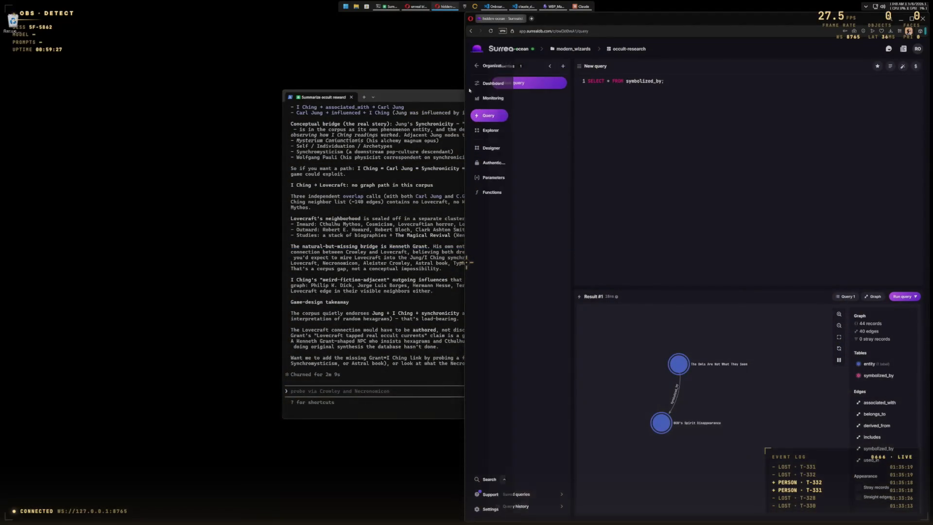
# Step: List the entity table's records in Explorer and open the Persia record in the inspector
pyautogui.click(486, 131)
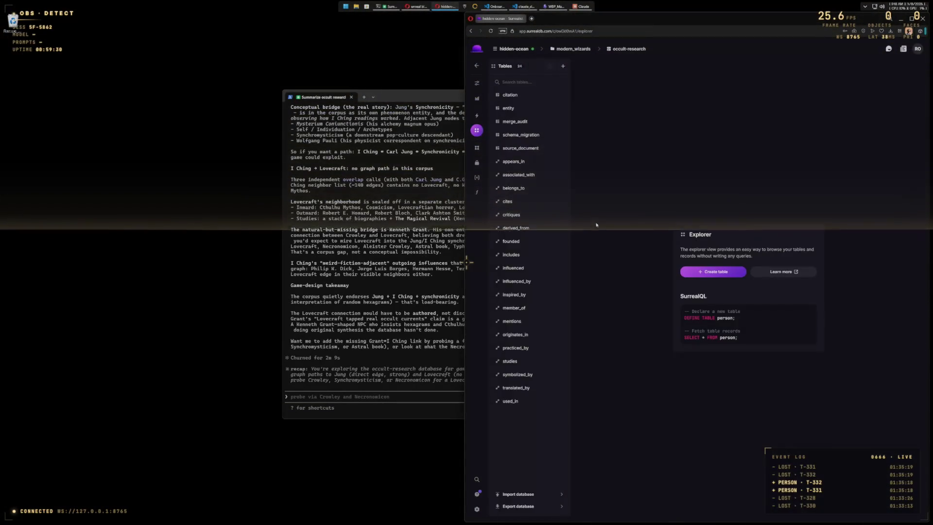
pyautogui.click(510, 108)
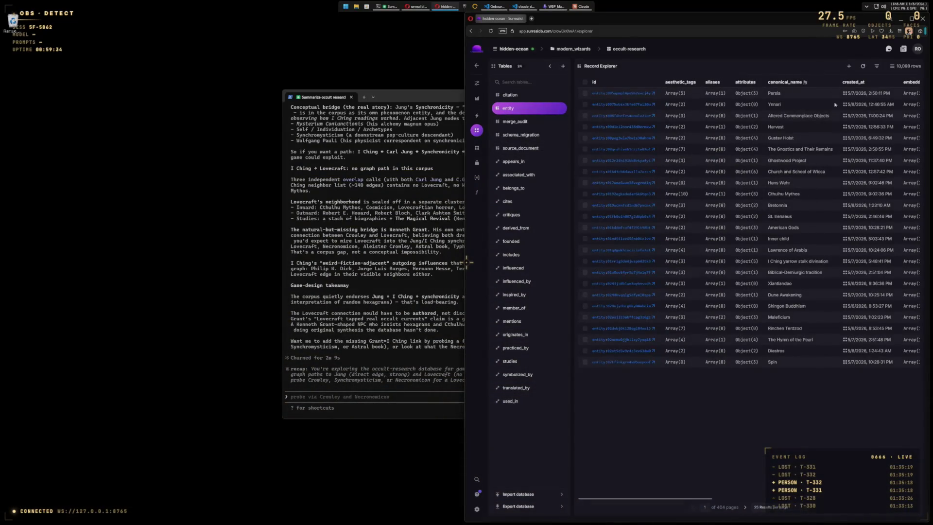
pyautogui.click(877, 67)
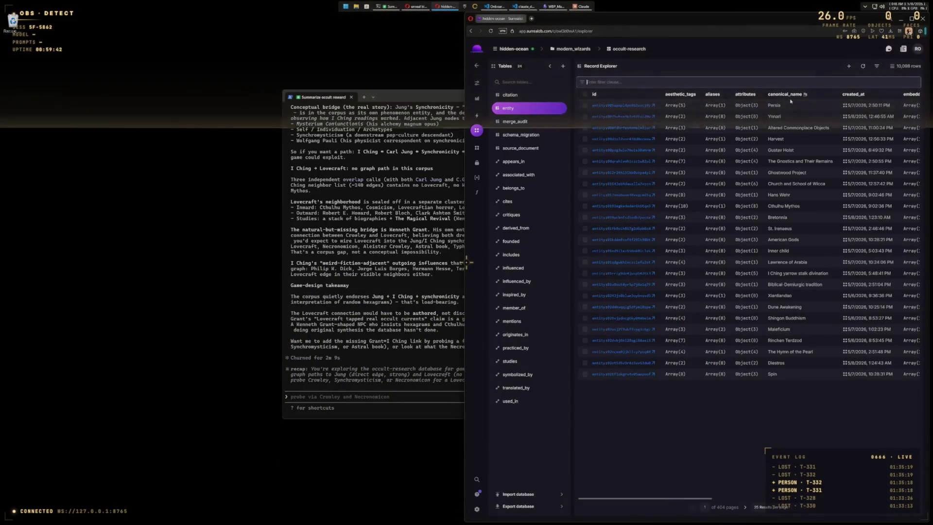
pyautogui.click(738, 105)
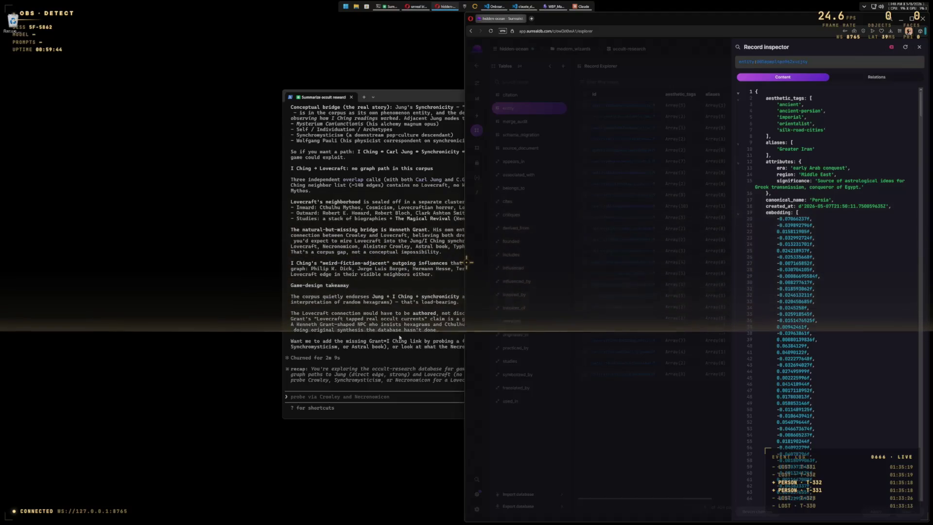
pyautogui.click(409, 349)
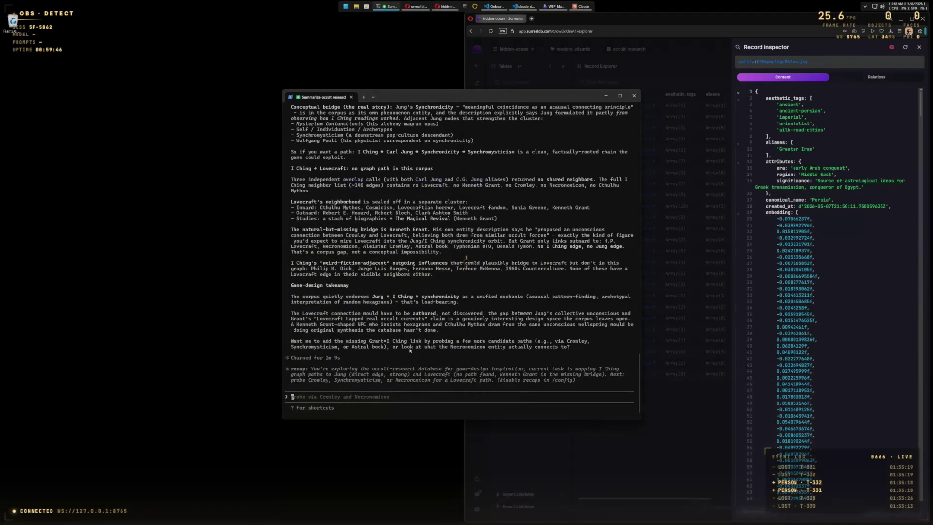
# Step: Ask Claude Code for a SurrealQL query finding everything related to Twin Peaks
pyautogui.write('u give me ')
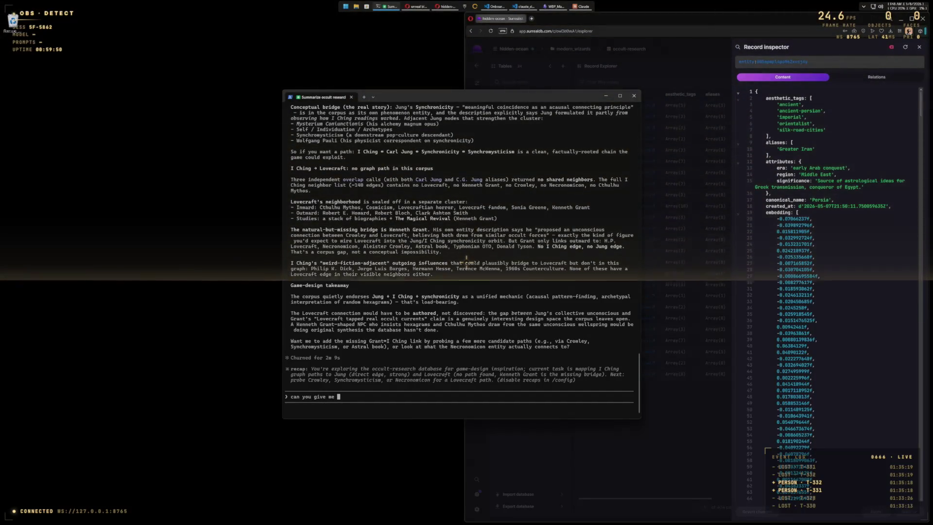
pyautogui.write('a surreal')
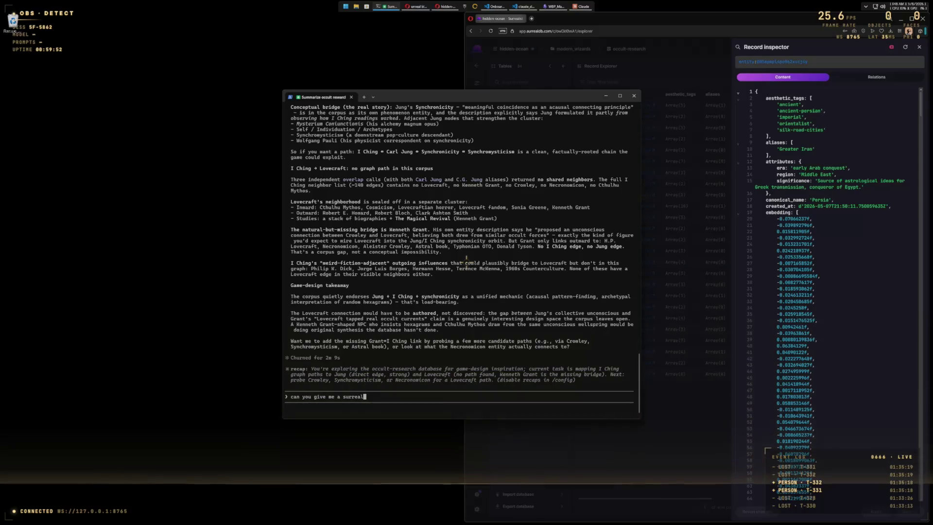
pyautogui.write('ql query that would find ')
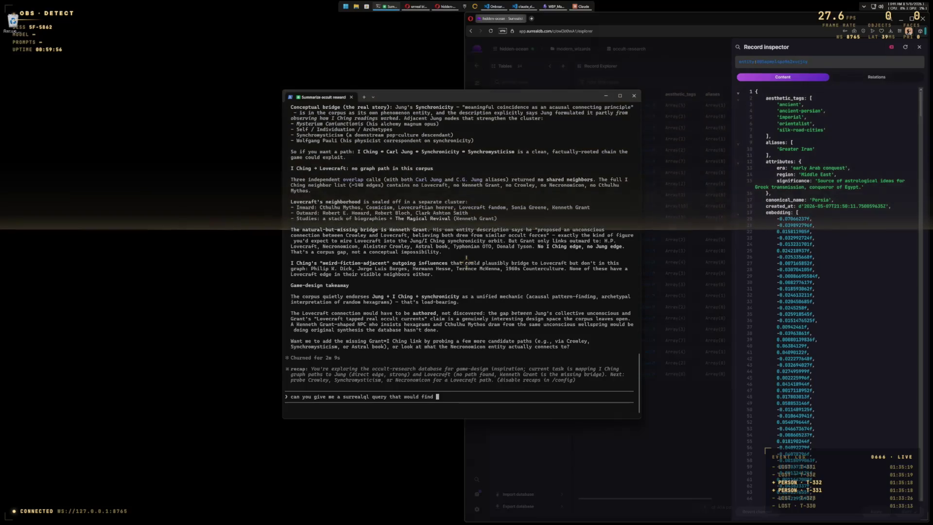
pyautogui.write('everything related to twin peaks?')
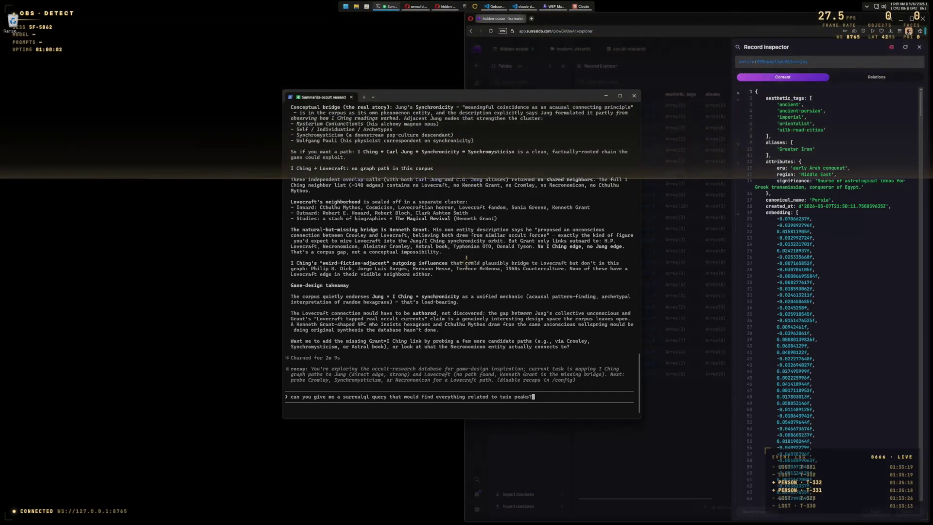
pyautogui.press('Return')
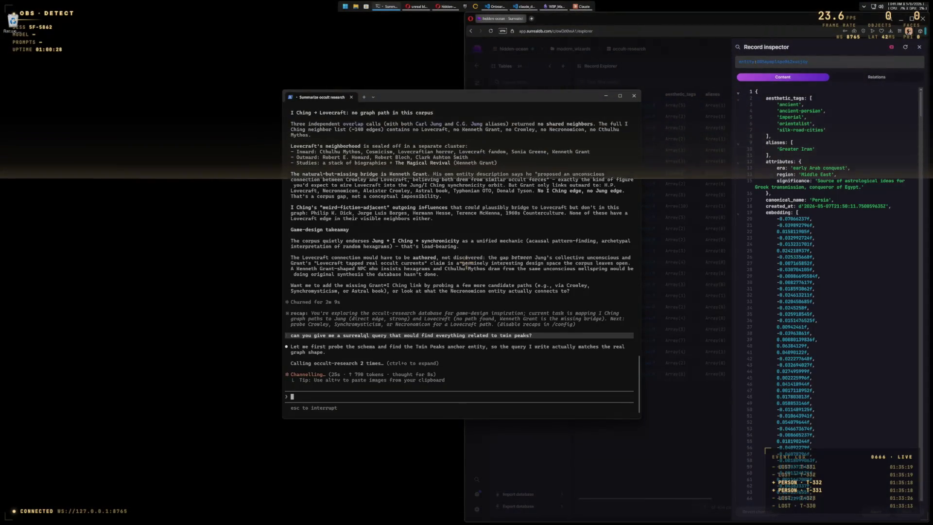
# Step: Snap the terminal to the left half beside Surrealist and close the Record inspector
pyautogui.moveTo(509, 97); pyautogui.dragTo(328, 103)
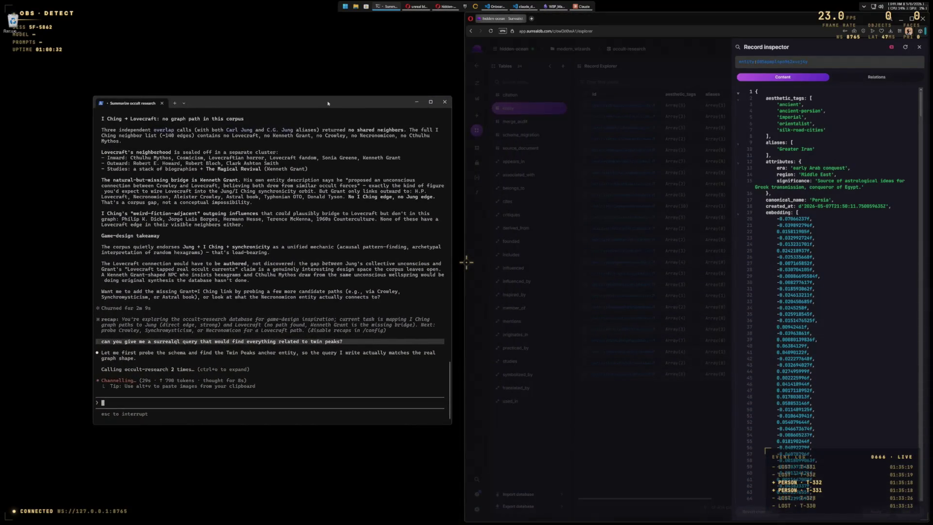
pyautogui.press('super+Left')
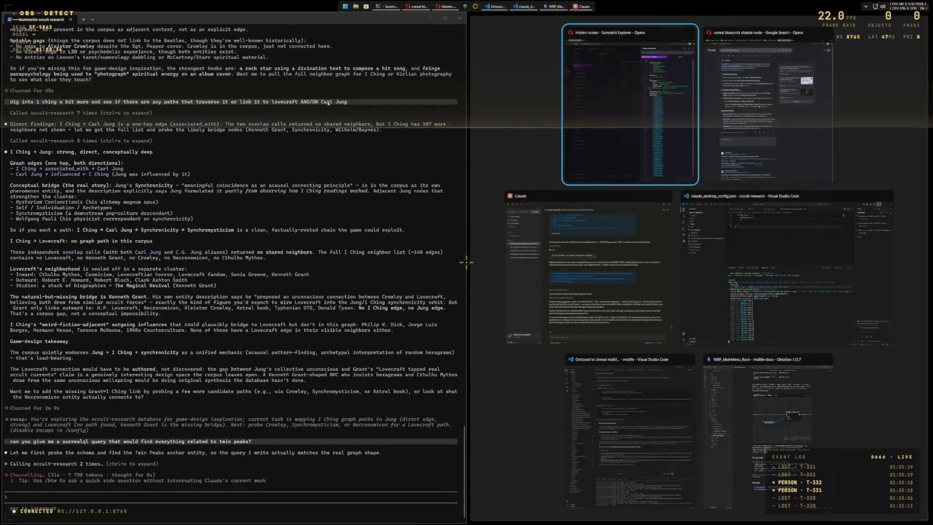
pyautogui.press('Return')
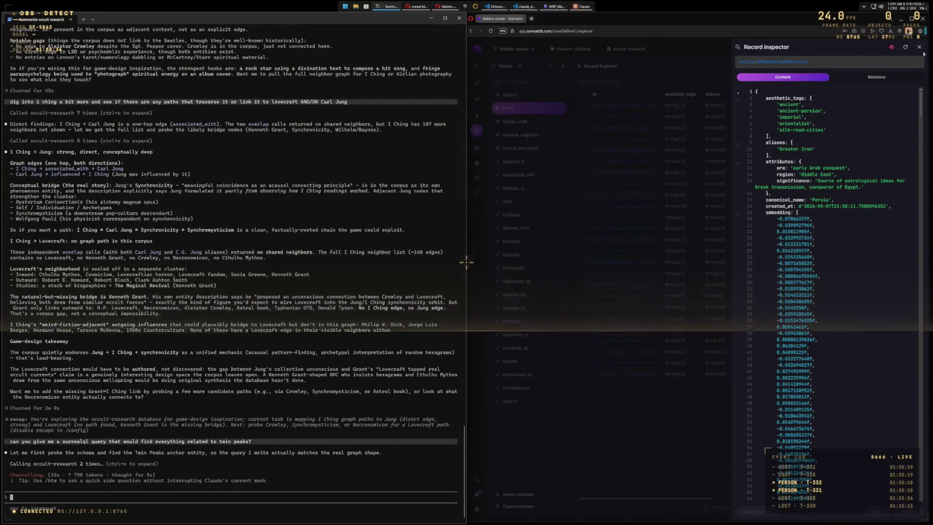
pyautogui.click(918, 47)
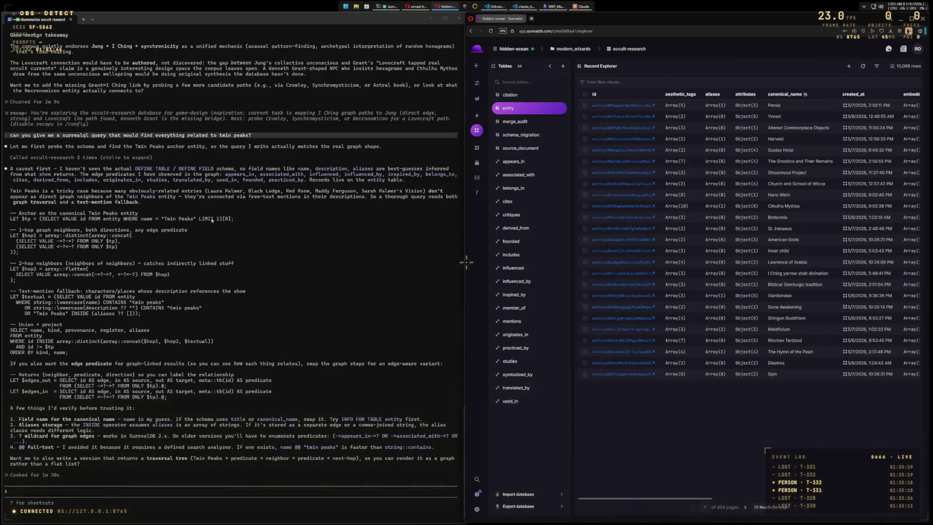
# Step: Sort entities by canonical_name and scroll through the Crystal Visions, Savage and Civilised record
pyautogui.click(775, 96)
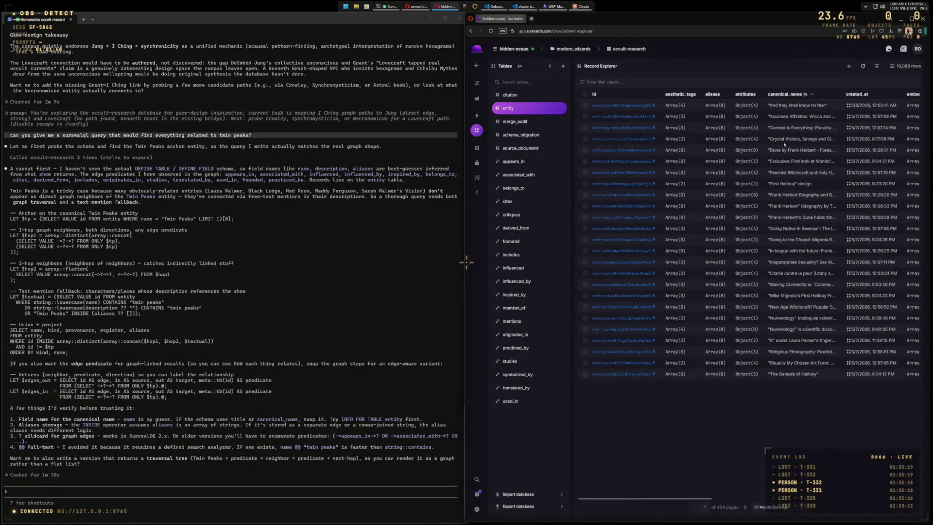
pyautogui.click(782, 139)
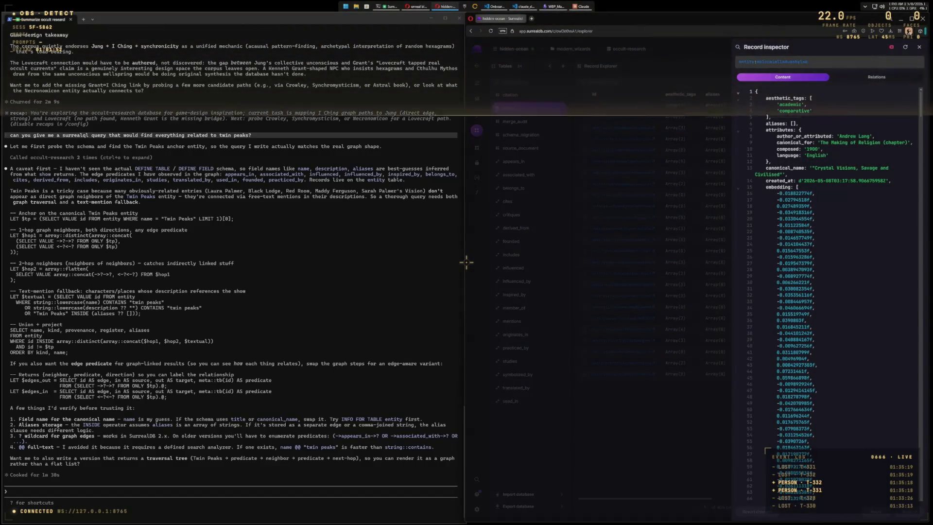
pyautogui.scroll(-5, 820, 159)
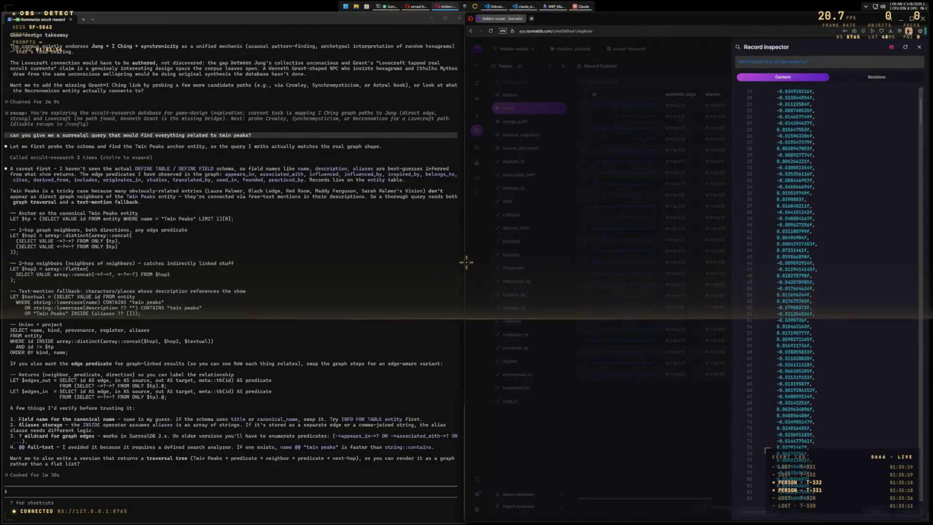
pyautogui.scroll(-20, 820, 159)
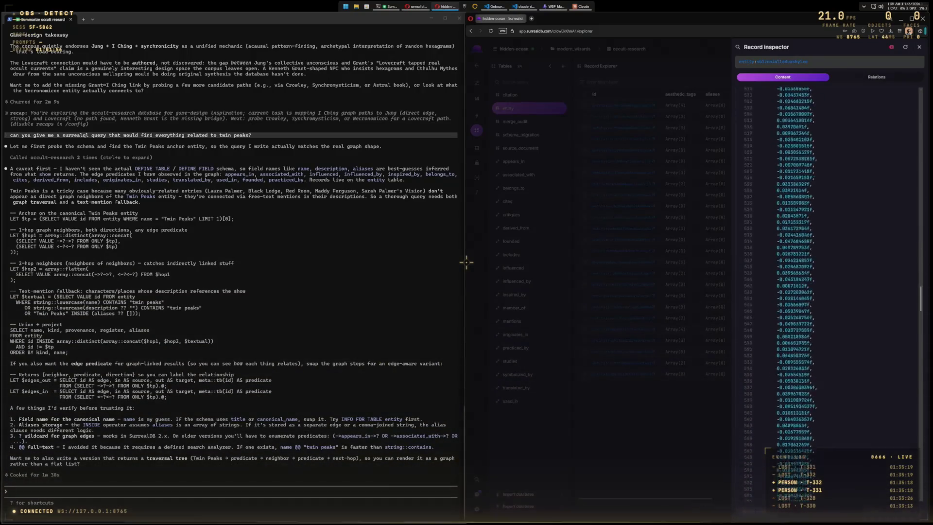
pyautogui.scroll(-16, 897, 418)
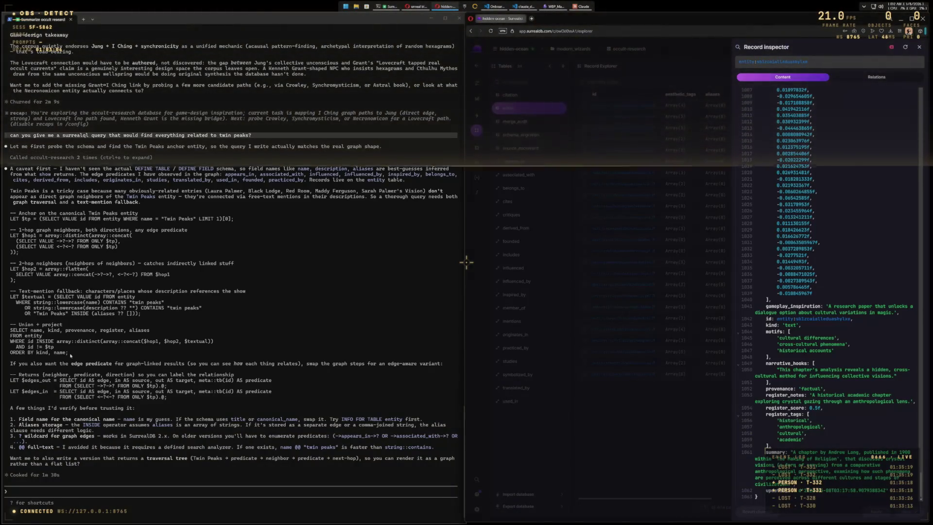
# Step: Ask Claude Code whether the existing embeddings mean the corpus can be used for RAG
pyautogui.click(46, 491)
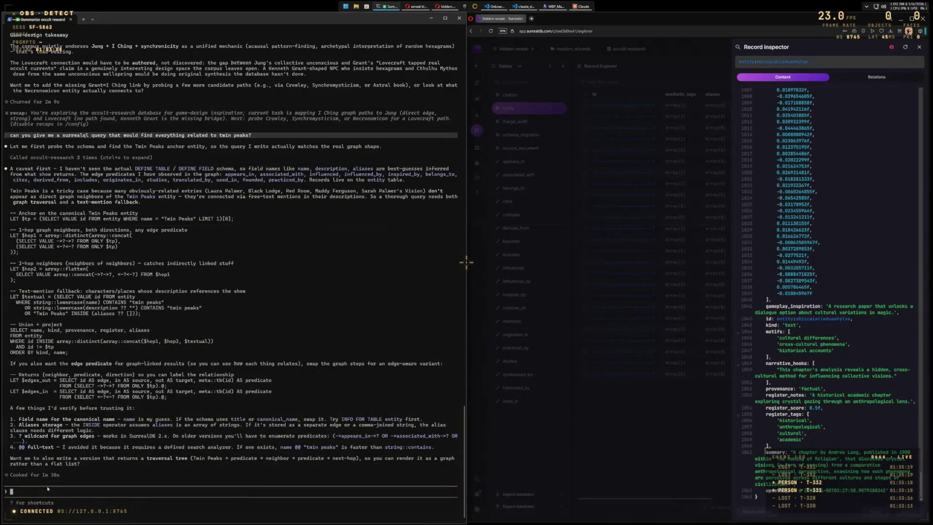
pyautogui.write('There are ')
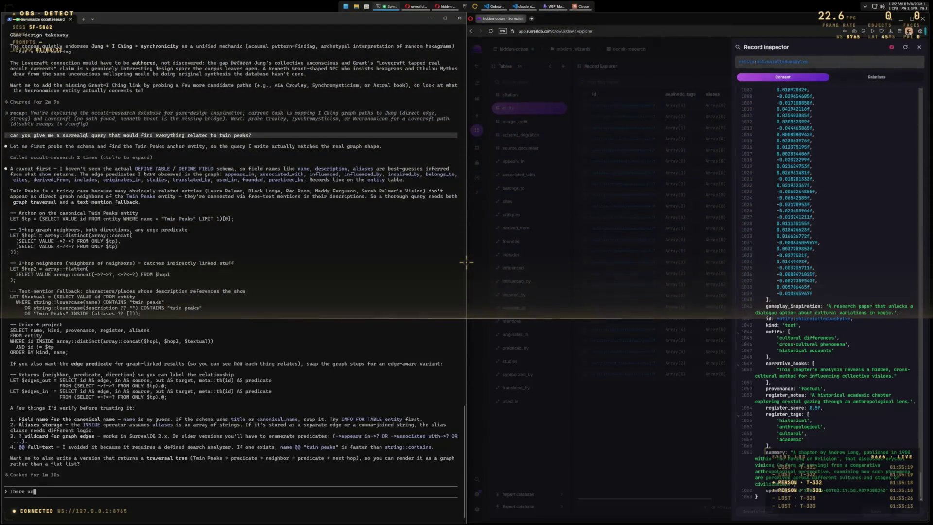
pyautogui.write('embedd')
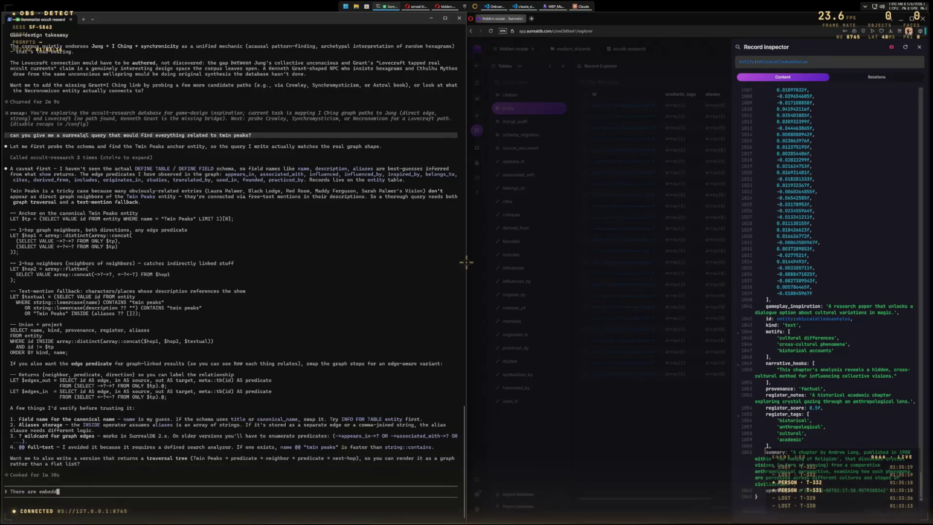
pyautogui.write('ings, ')
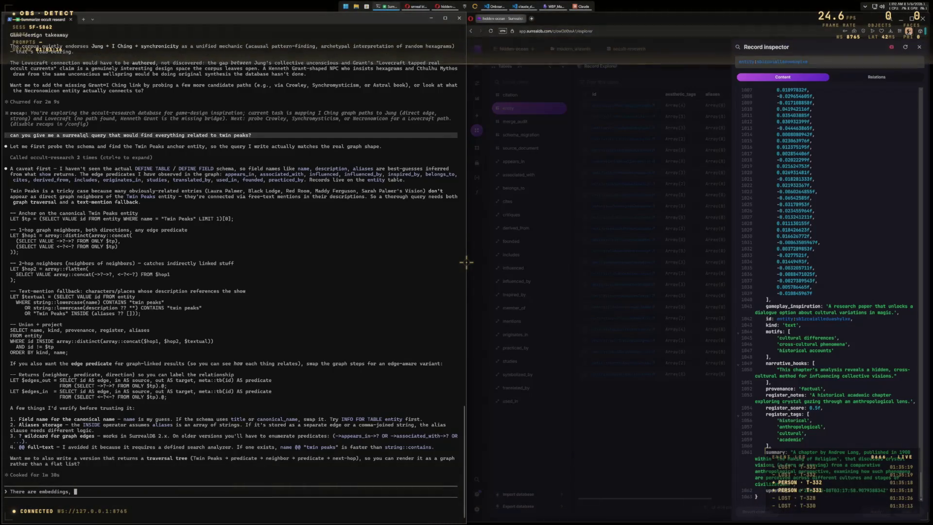
pyautogui.write('so we shoul')
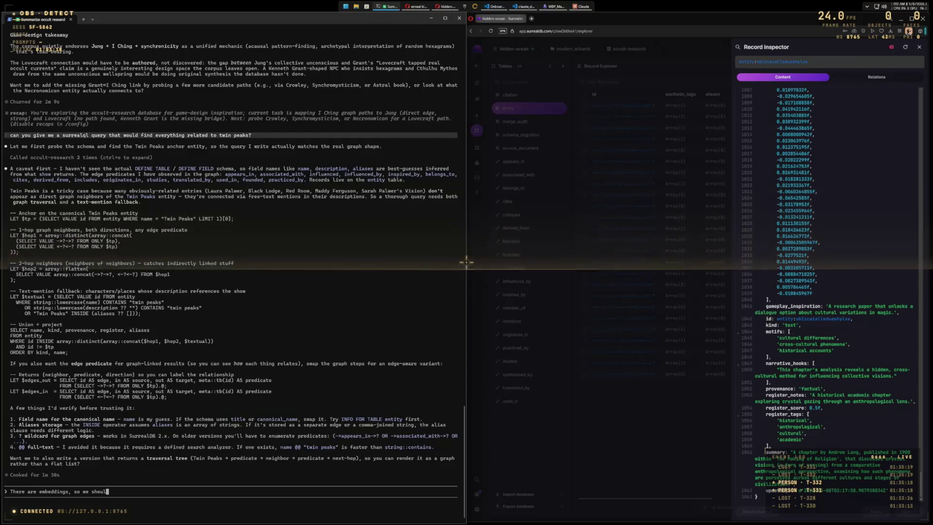
pyautogui.write('d be able to RAG, yes?')
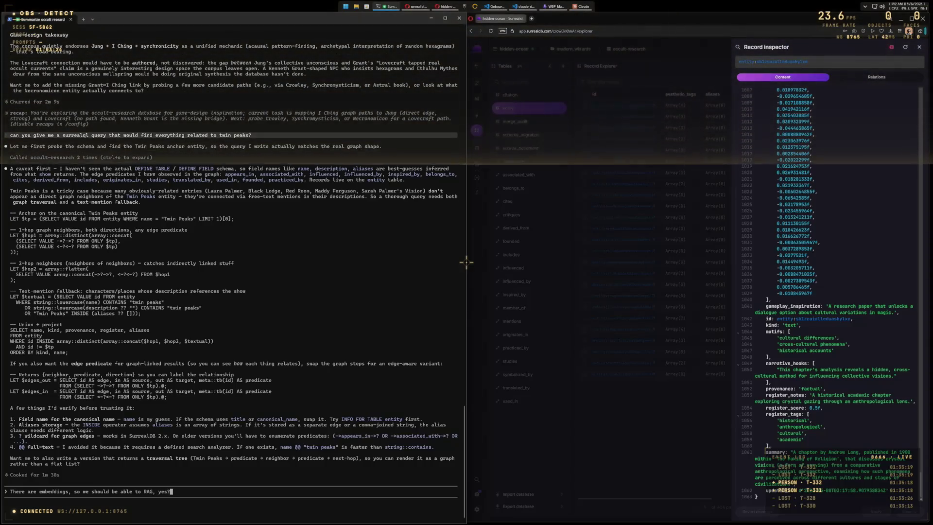
pyautogui.press('Return')
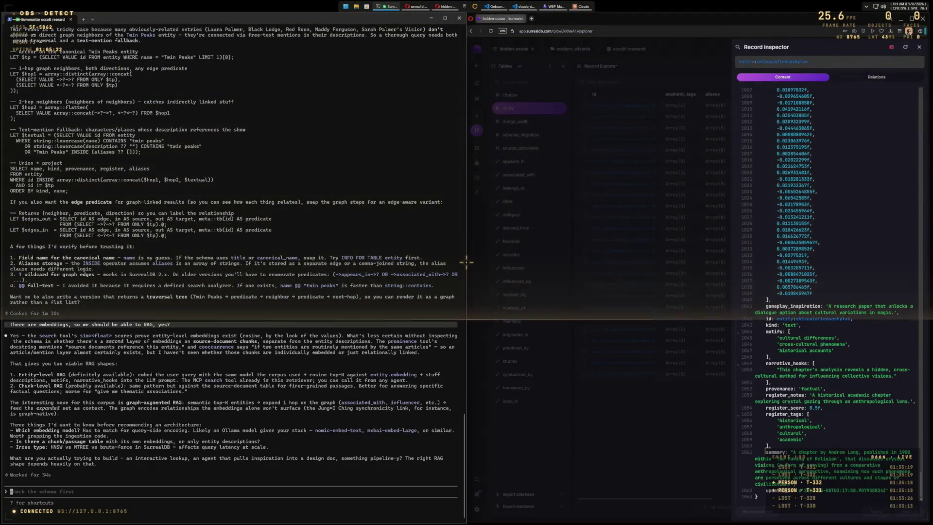
# Step: Draft a reply: the embedding model is mxbai-embed-large, with RAG against what is queried
pyautogui.write('Embedding model w')
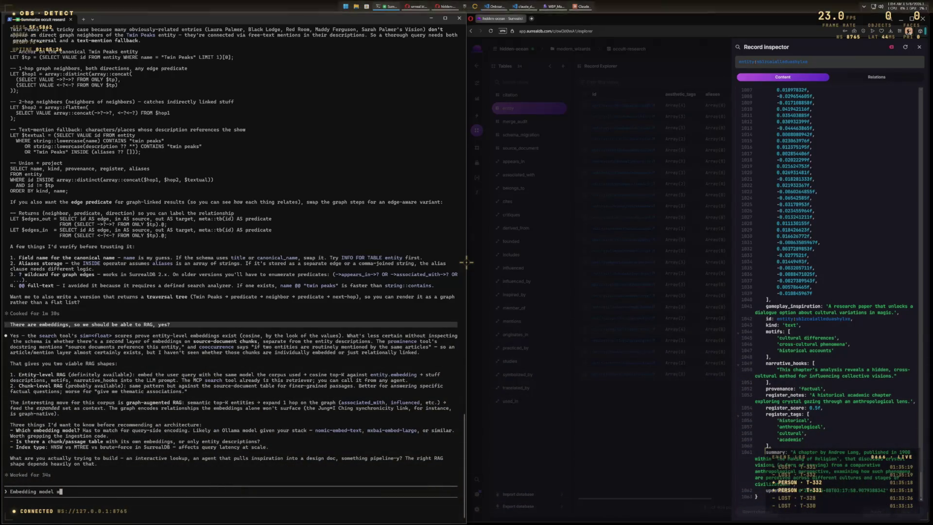
pyautogui.press('BackSpace')
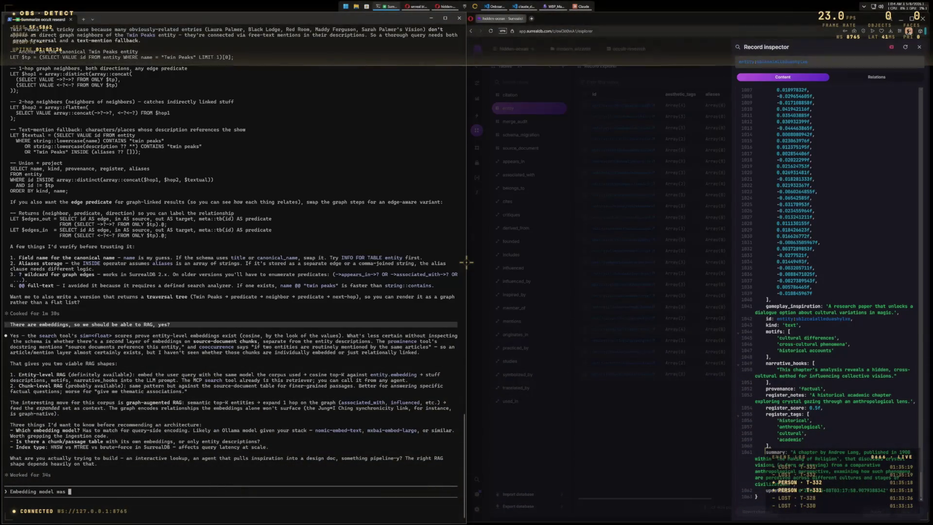
pyautogui.write('is ')
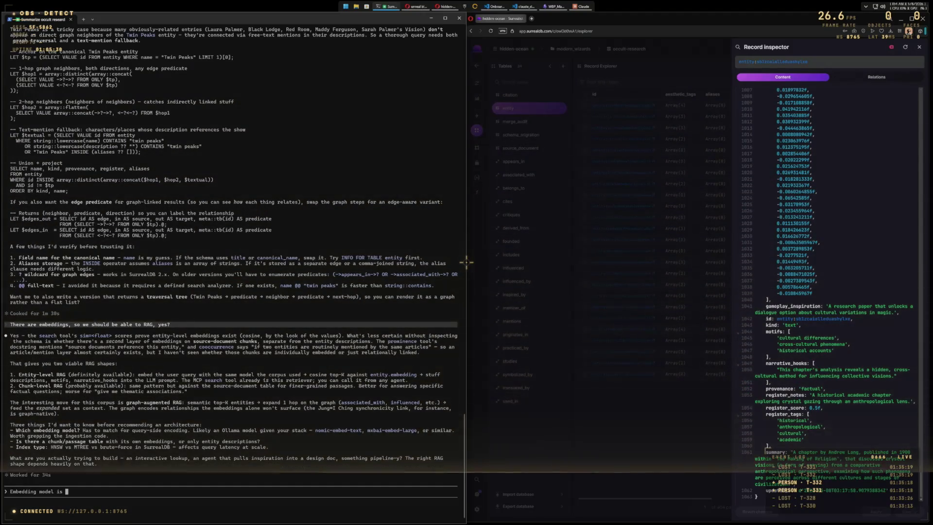
pyautogui.write('mxbai')
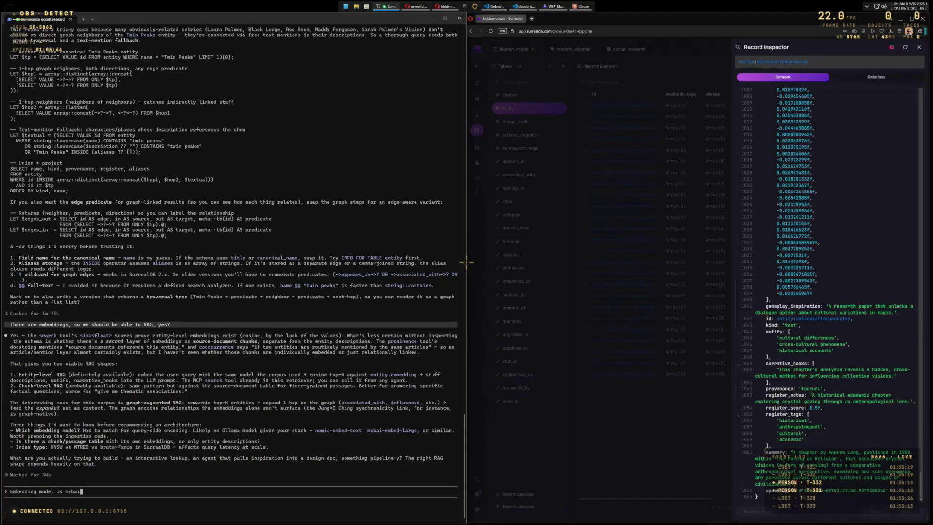
pyautogui.write('-em')
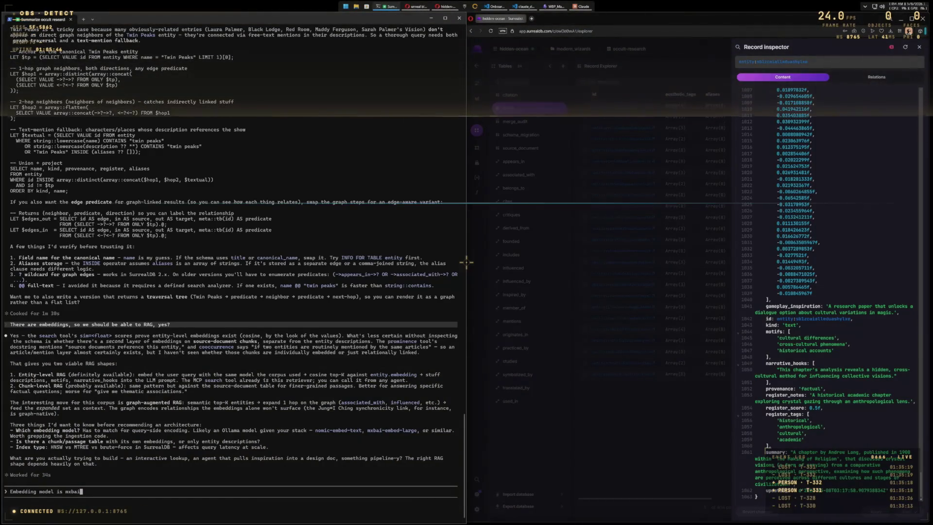
pyautogui.write('bed-')
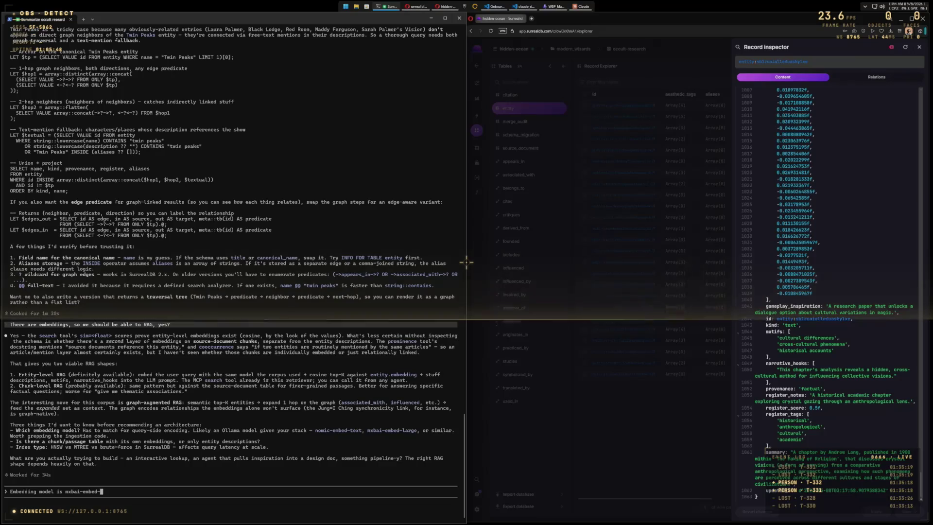
pyautogui.write('large')
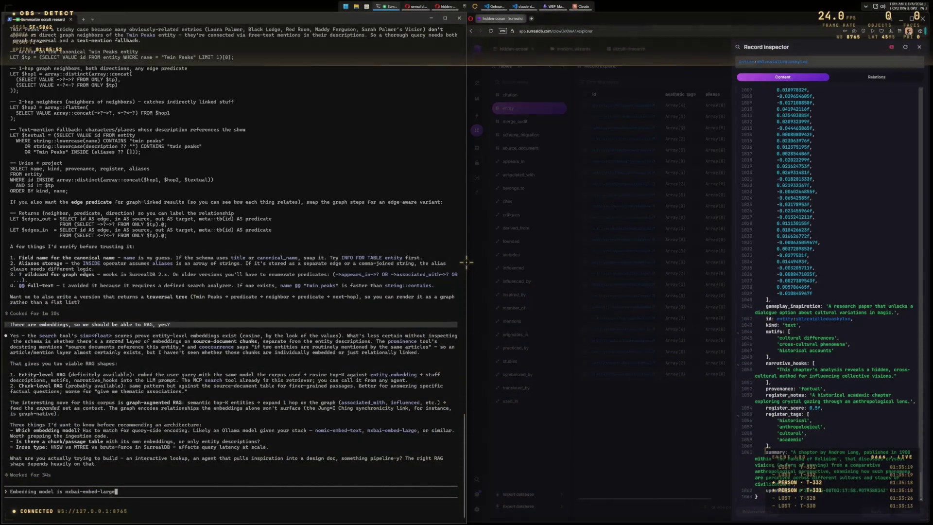
pyautogui.write('. ')
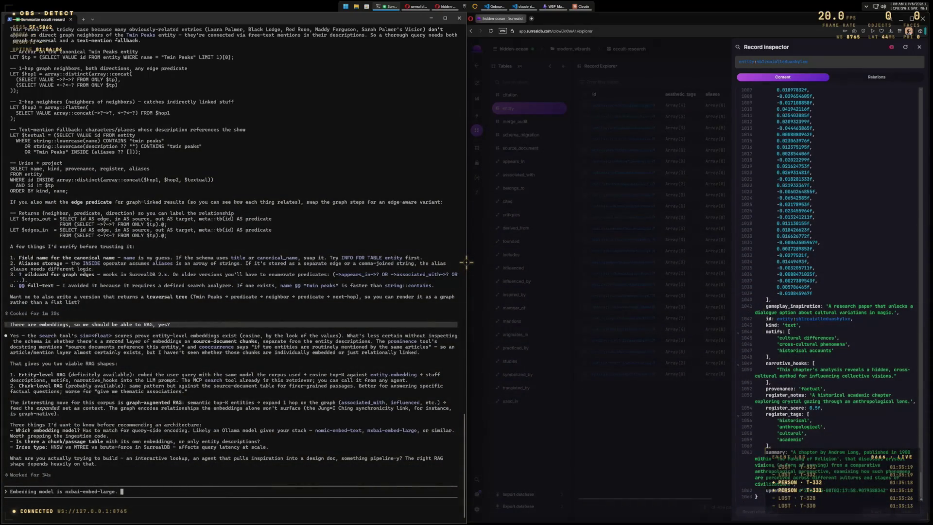
pyautogui.write('I re')
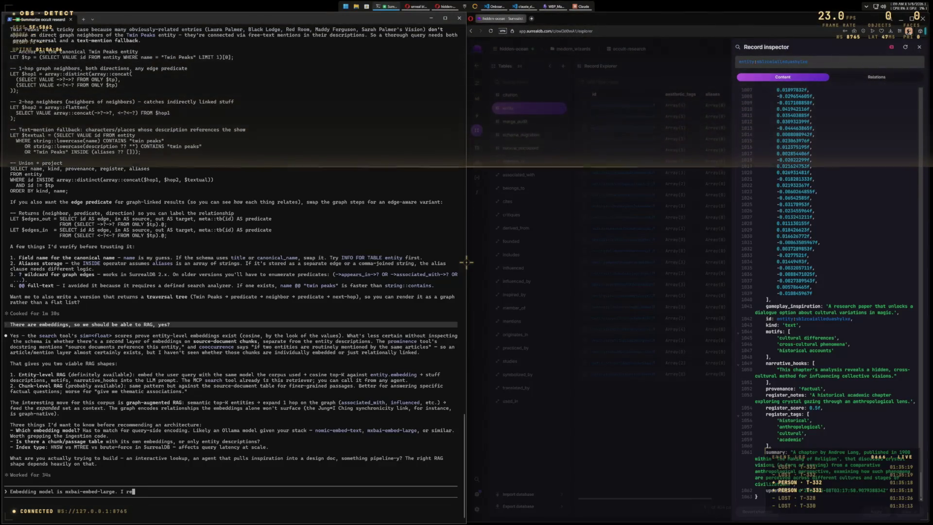
pyautogui.write('ally just want rag a')
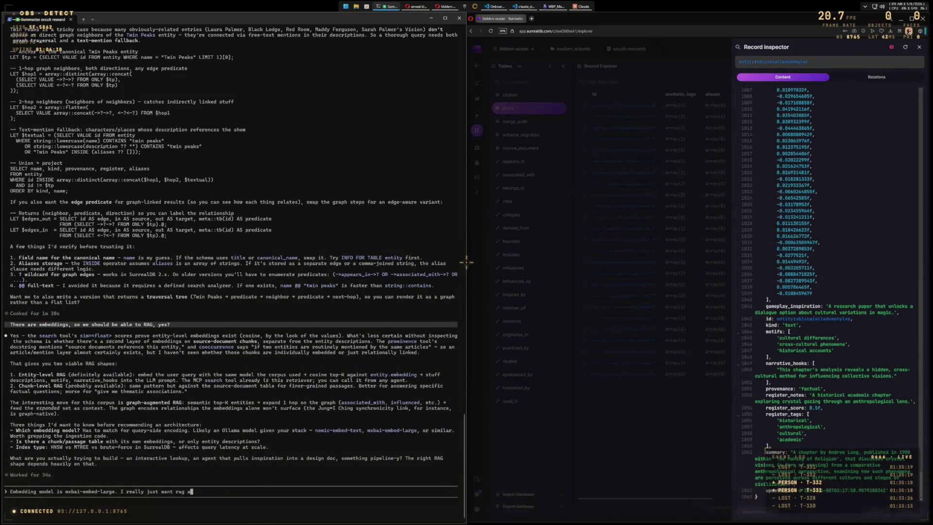
pyautogui.write('gainst what is quer')
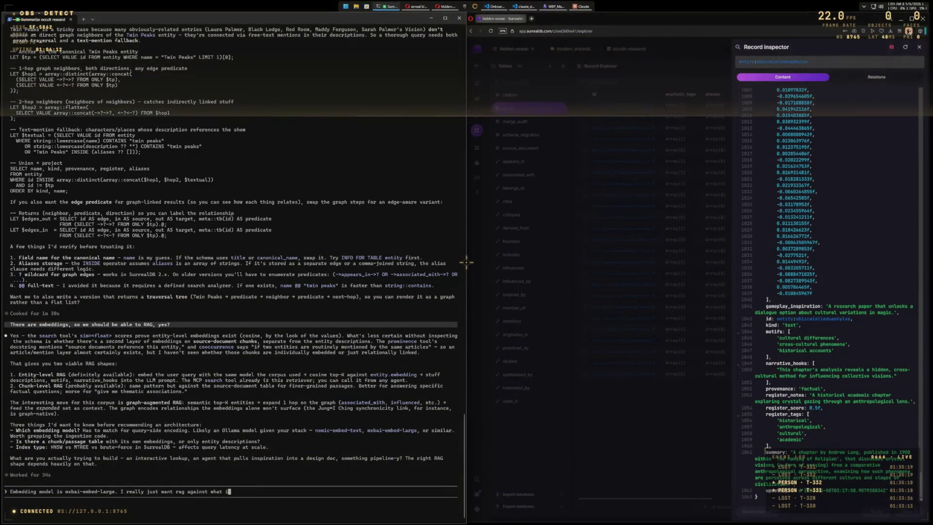
pyautogui.write('ied in ther')
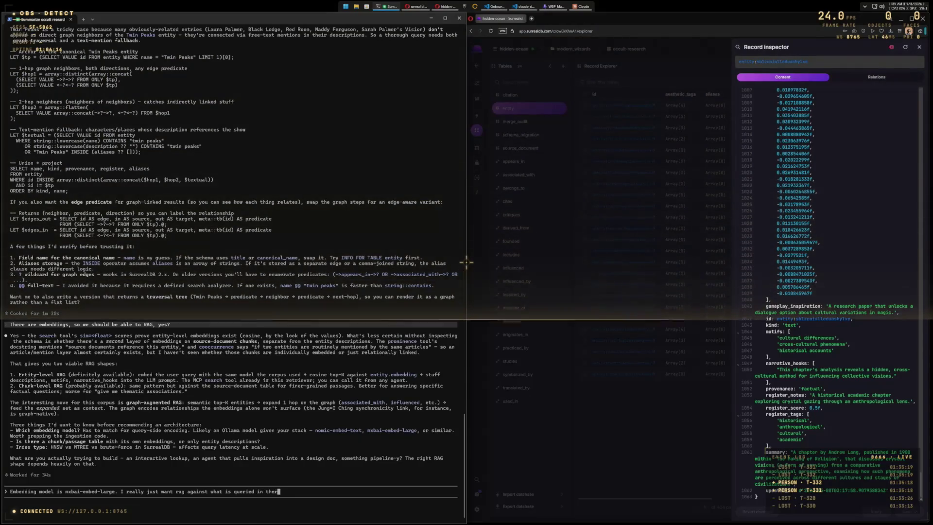
pyautogui.write("e. I'd")
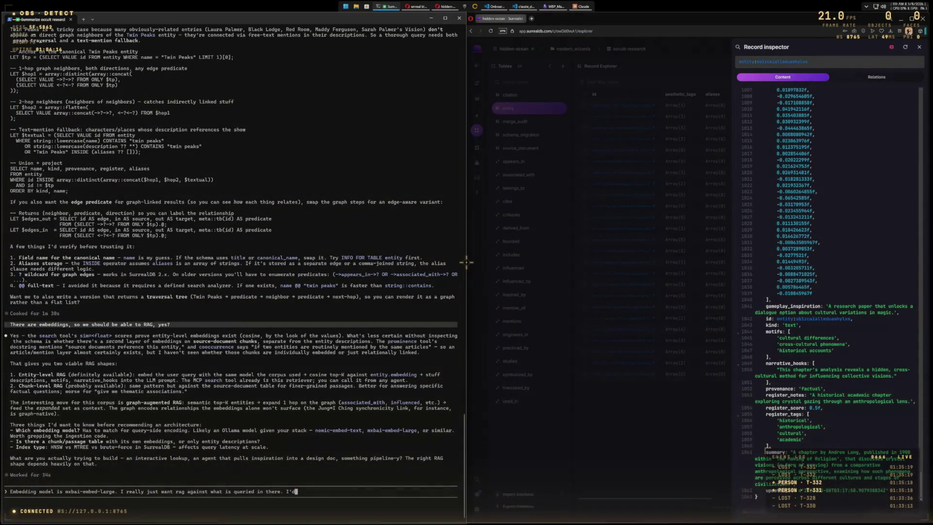
pyautogui.press('BackSpace')
pyautogui.press('BackSpace')
pyautogui.press('BackSpace')
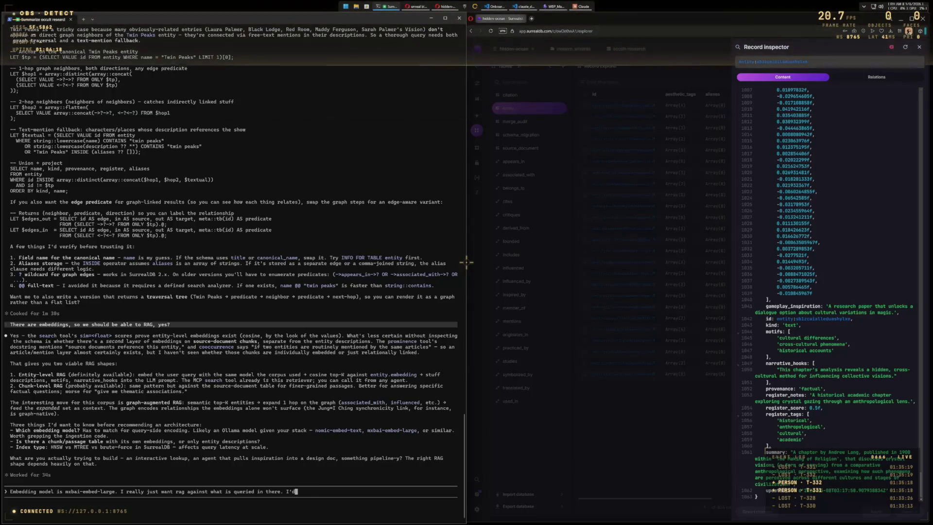
pyautogui.click(688, 59)
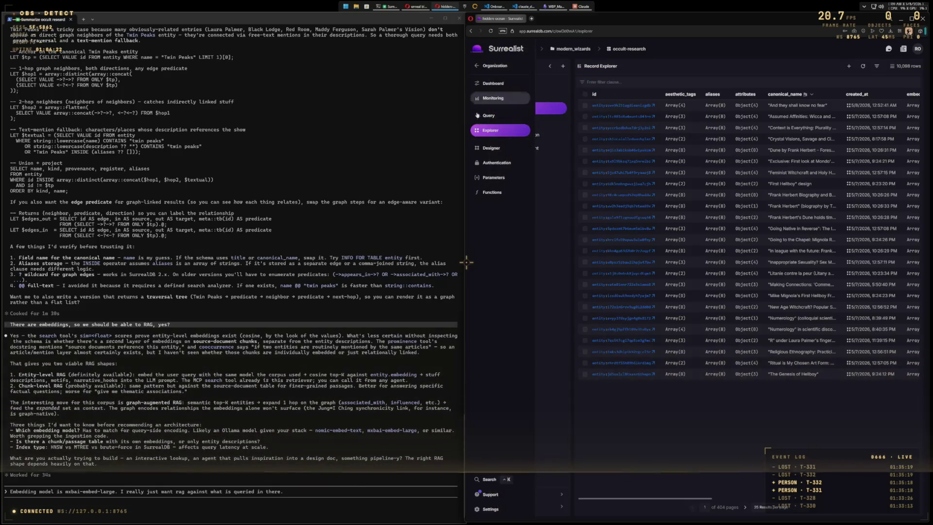
# Step: Run INFO FOR TABLE entity; and view the schema and entity_vec index as Combined text
pyautogui.click(482, 116)
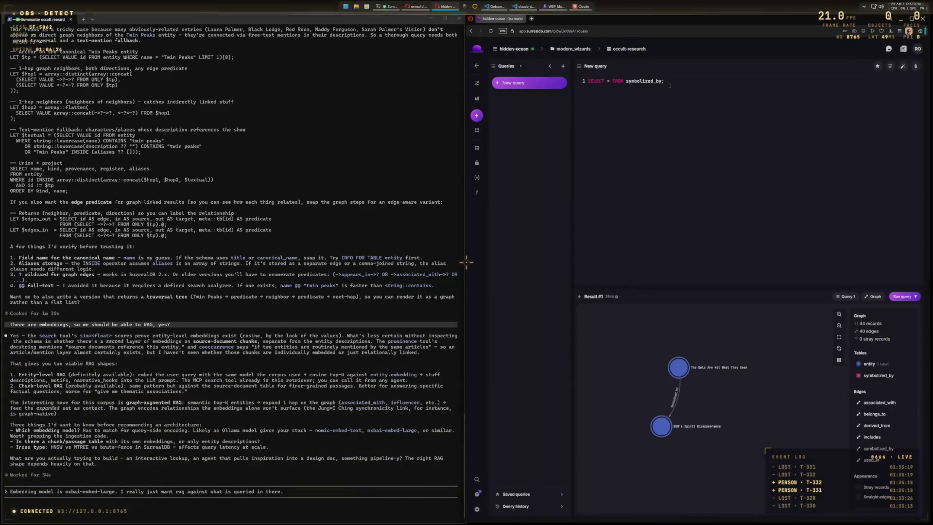
pyautogui.moveTo(669, 82); pyautogui.dragTo(585, 84)
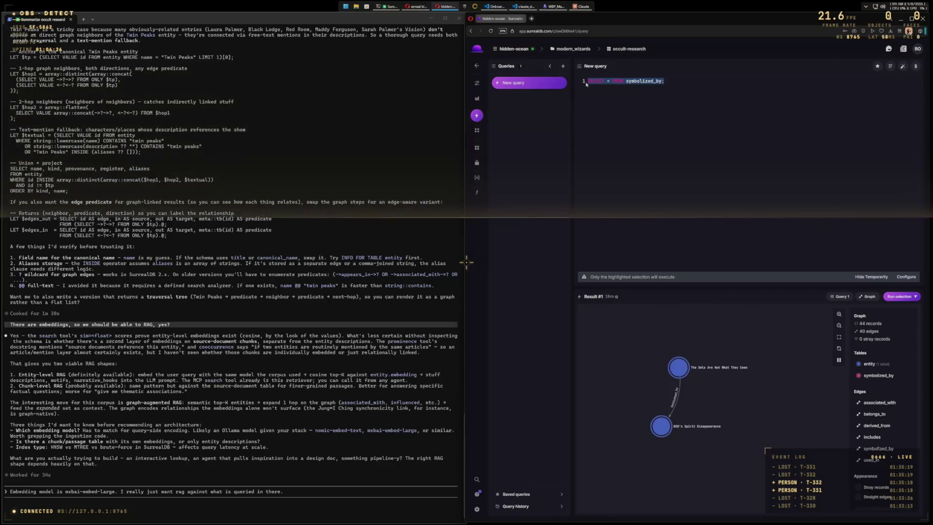
pyautogui.write('INFO FOR TABLE e')
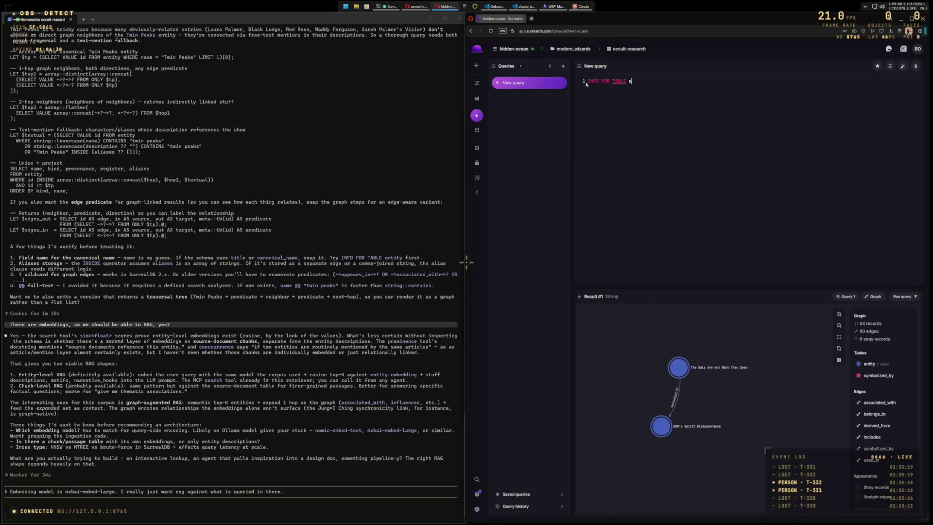
pyautogui.write('ntity;')
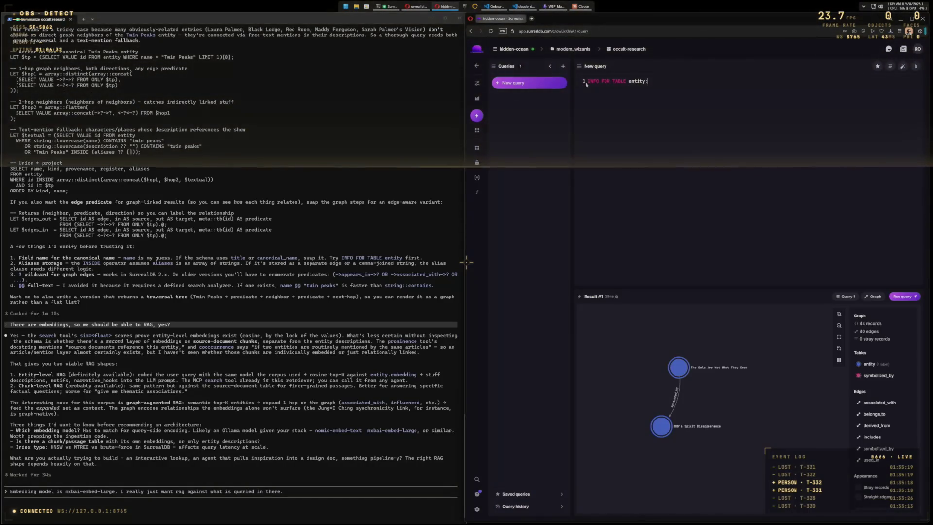
pyautogui.hotkey('ctrl', 'Return')
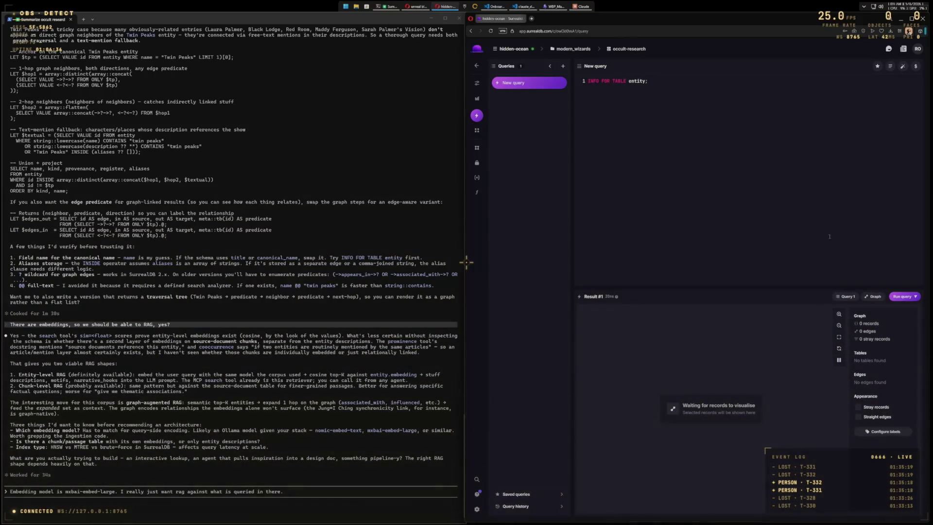
pyautogui.click(871, 311)
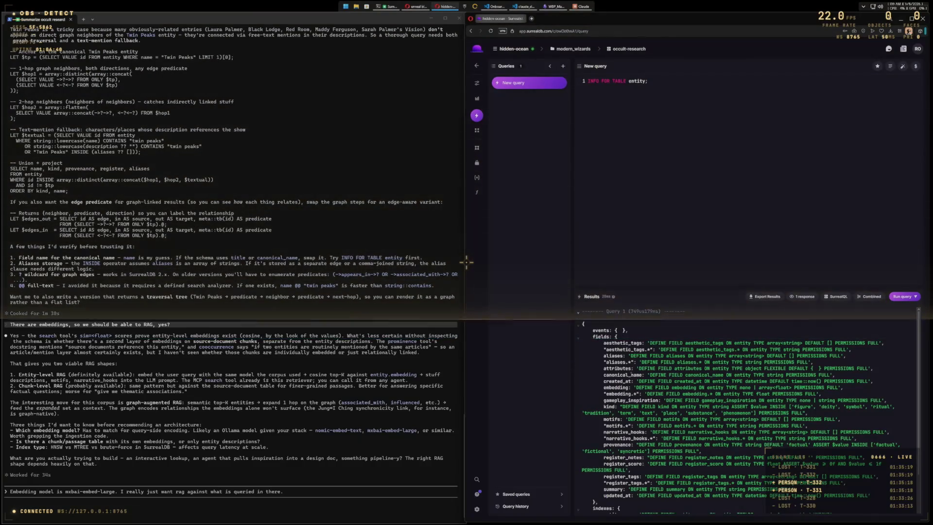
pyautogui.scroll(-2, 747, 408)
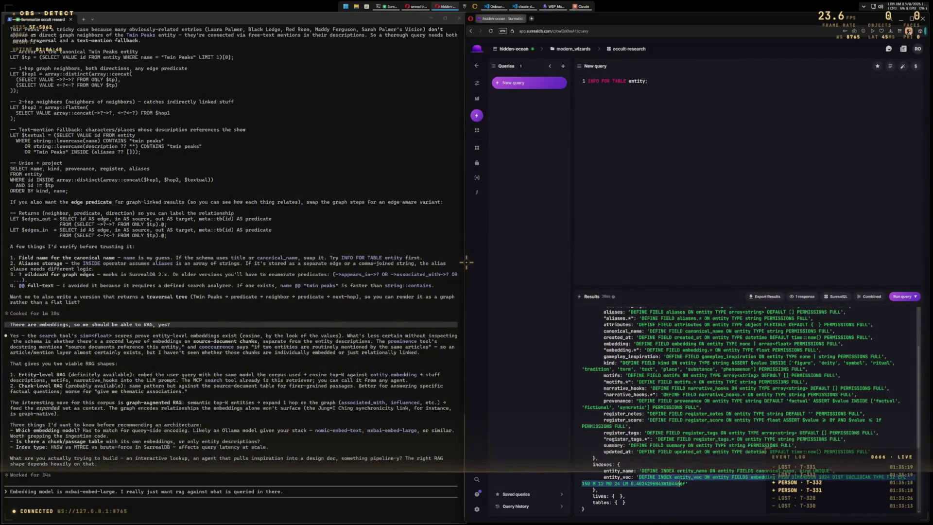
pyautogui.click(327, 493)
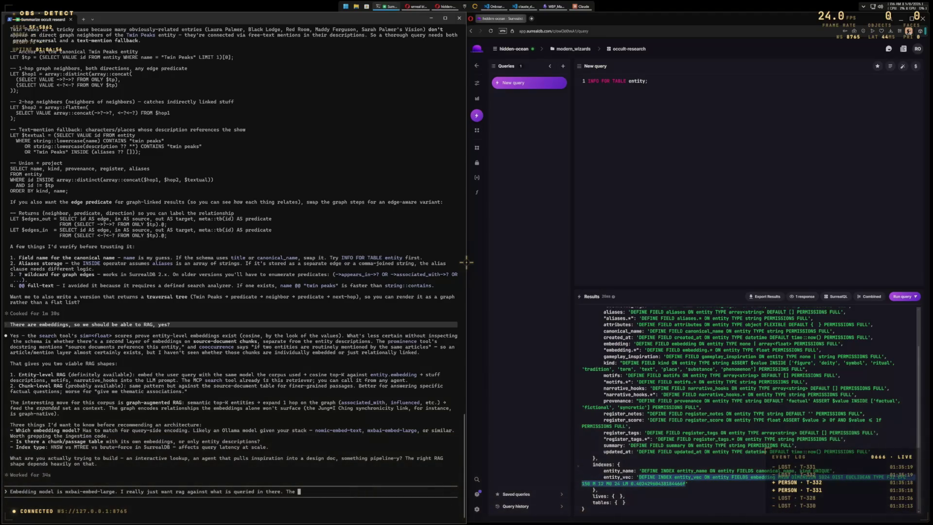
# Step: Send Claude 'The entity_vectors are:' with the pasted entity_vec DEFINE INDEX line, then review its reply
pyautogui.write('_vectors are:')
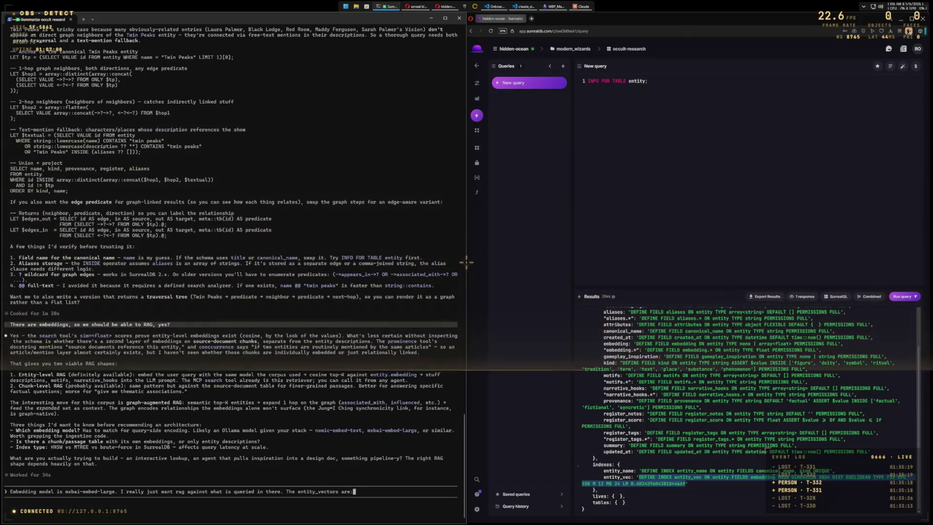
pyautogui.write('DEFINE INDEX entity_vec ON entity FIELDS embedding HNSW DIMENSION 1024 DIST EUCLIDEAN TYPE F32 EFC 150 M 12 M0 24 LM 0.40242960438184466')
pyautogui.press('Return')
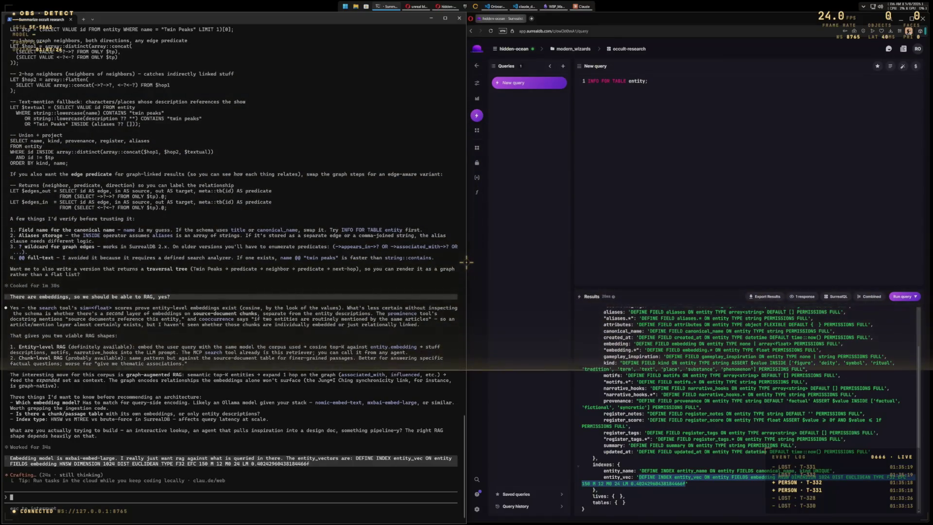
pyautogui.scroll(2, 748, 388)
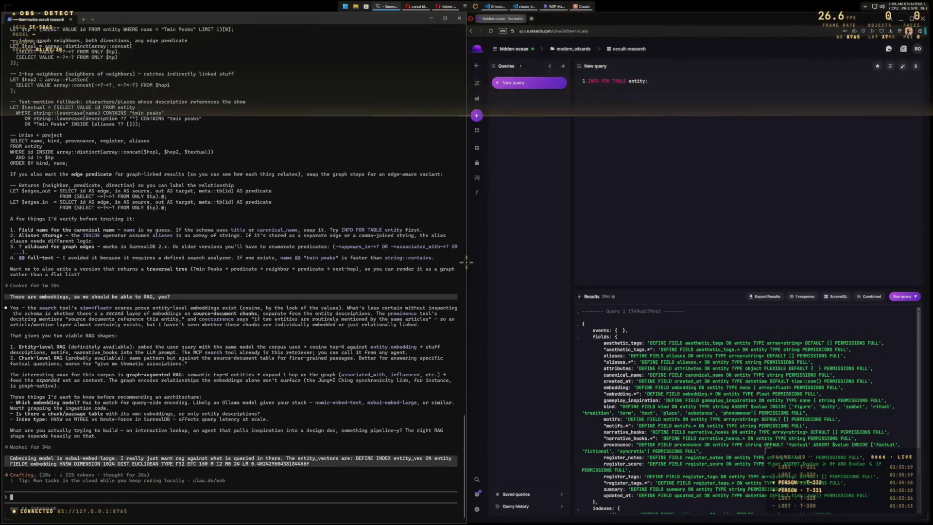
pyautogui.scroll(-2, 748, 408)
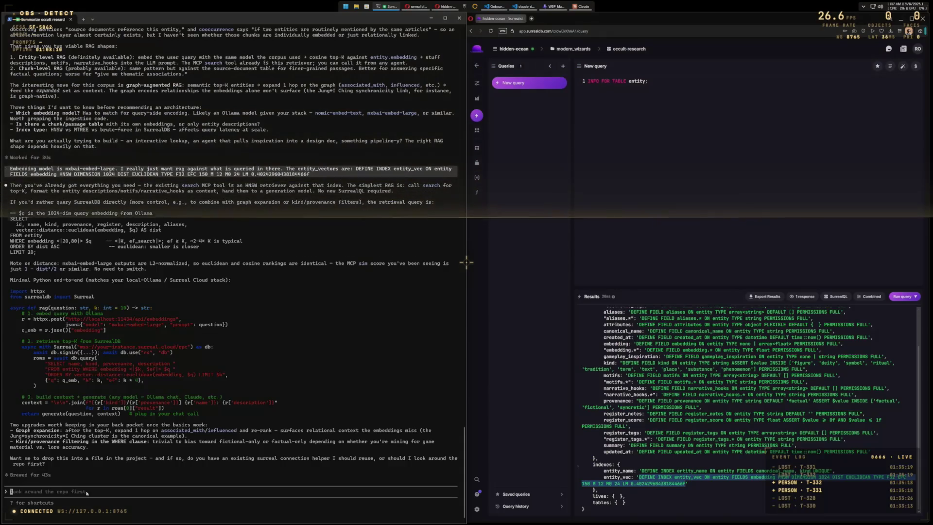
# Step: Ask Claude to use the RAG retrieval for Twin Peaks-like material
pyautogui.write('I am tr')
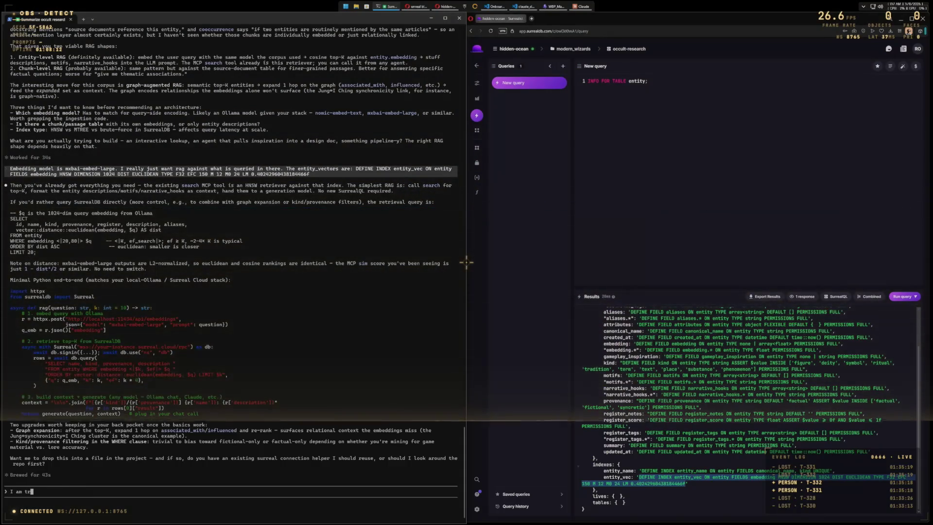
pyautogui.write('ying to get yo')
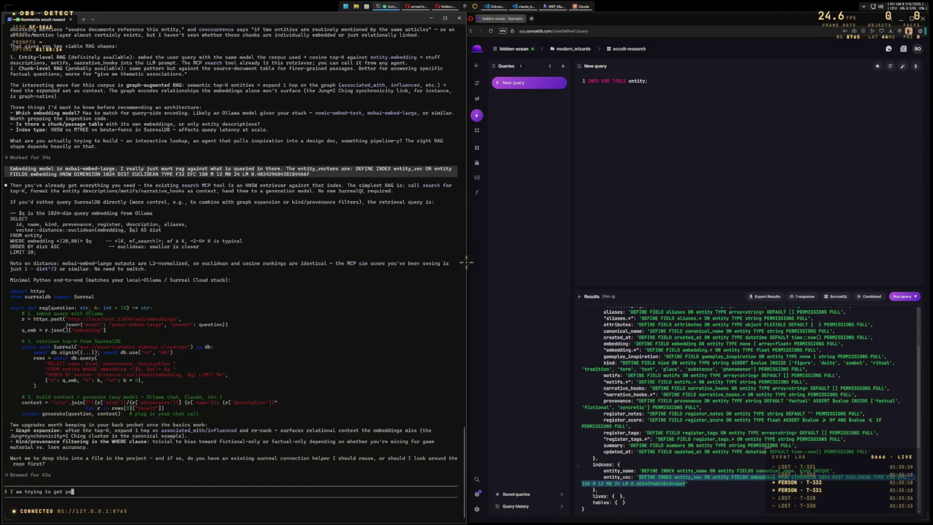
pyautogui.write('u to use the rag ')
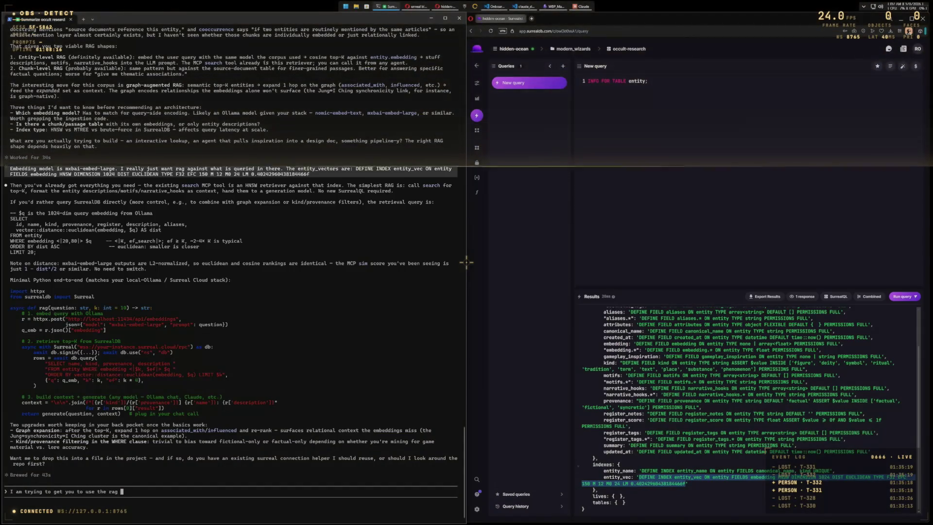
pyautogui.write('retrieval for twin')
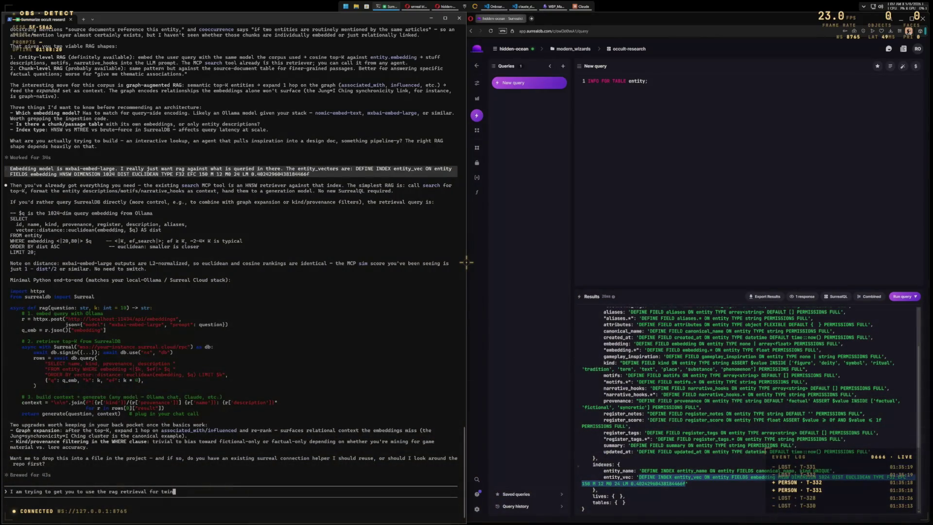
pyautogui.write('-peaks')
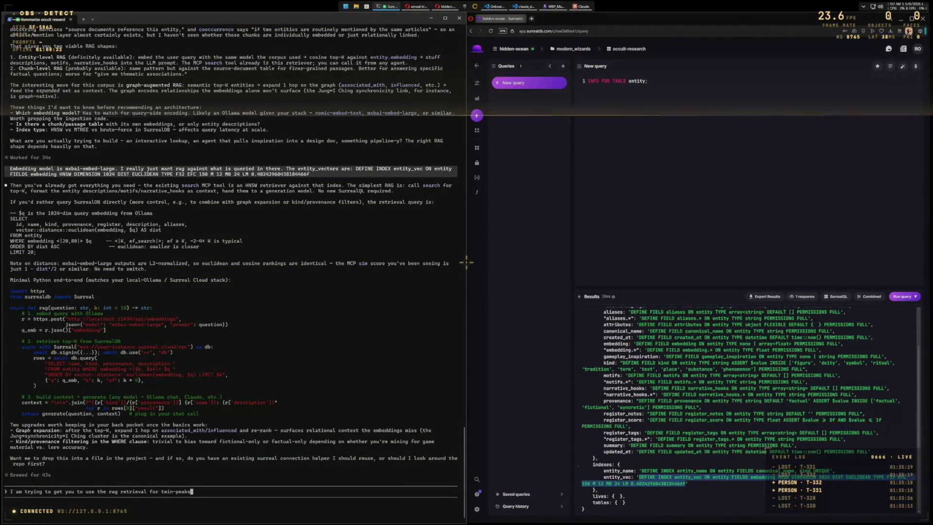
pyautogui.write("-like stuff, so if it's al")
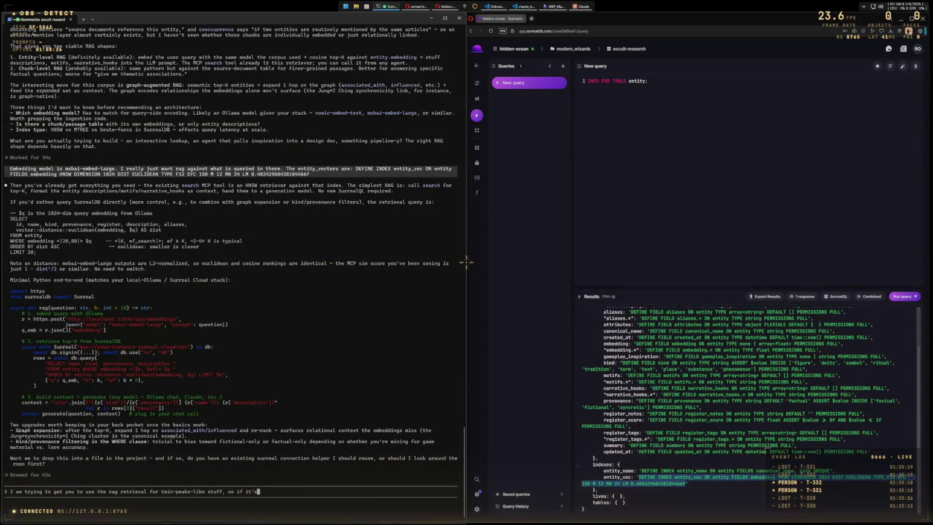
pyautogui.write('ready in there')
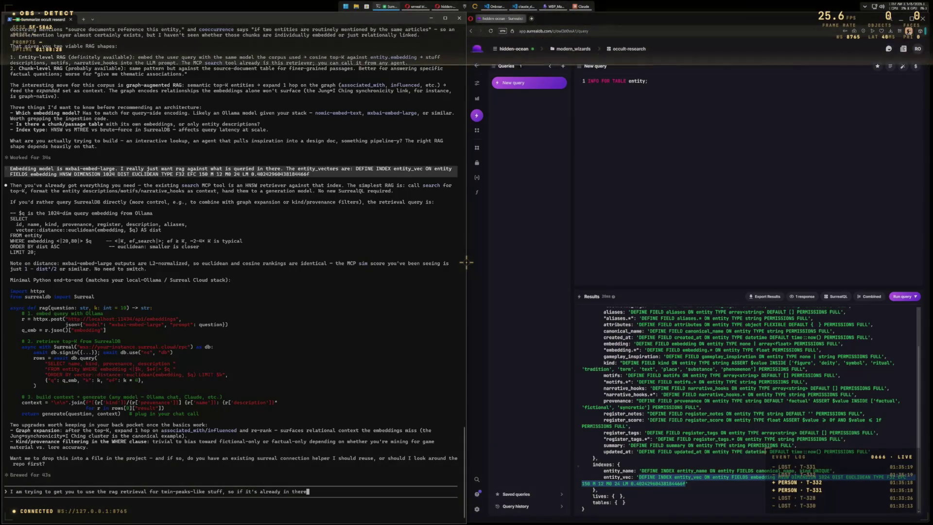
pyautogui.write(', how ')
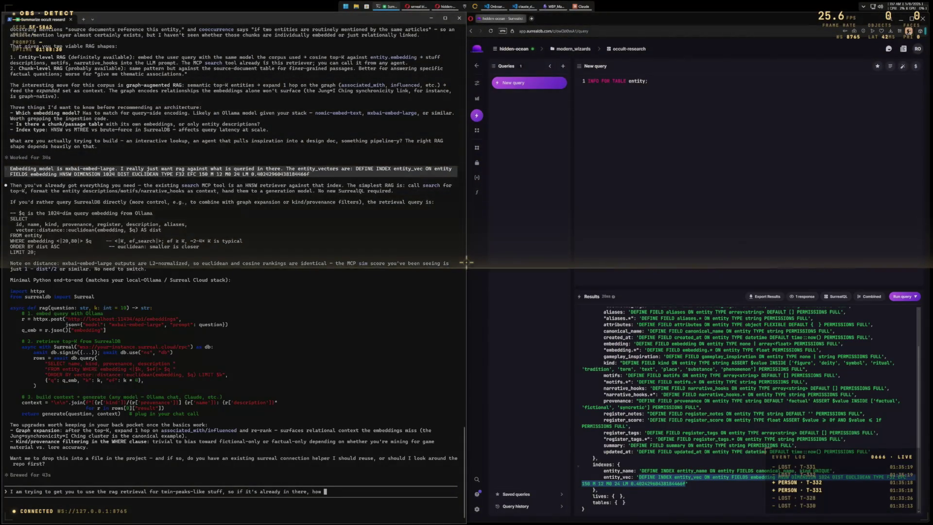
pyautogui.write('about we')
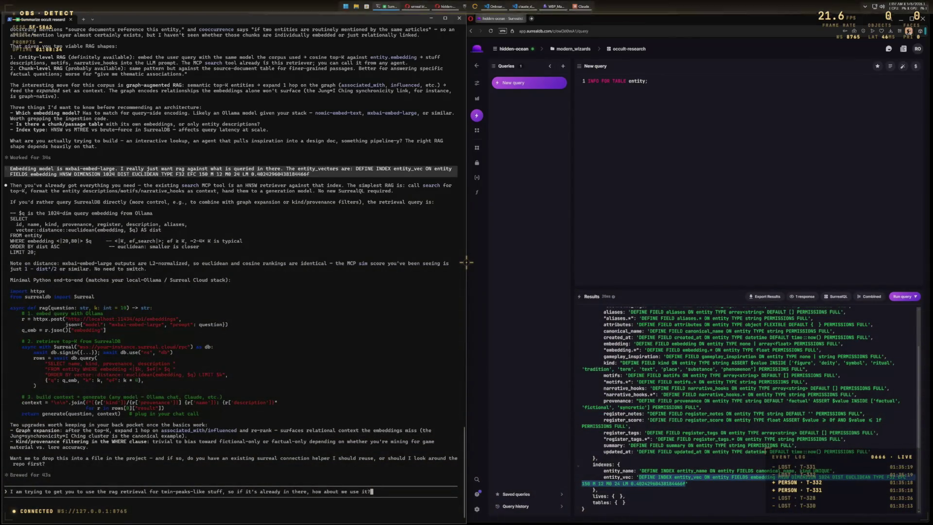
pyautogui.press('Return')
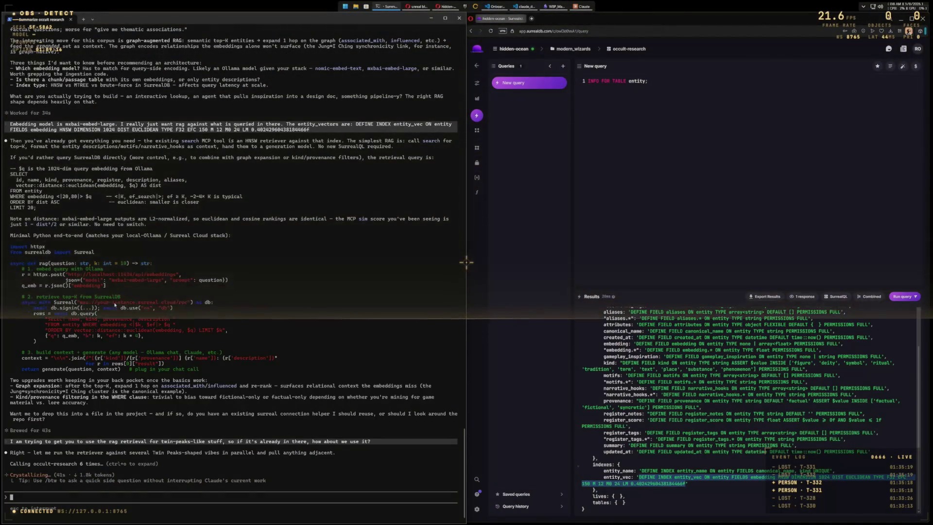
pyautogui.scroll(2, 115, 304)
# Step: Review the clustered Twin Peaks-style retrieval results, then exit Claude Code
pyautogui.scroll(-2, 115, 304)
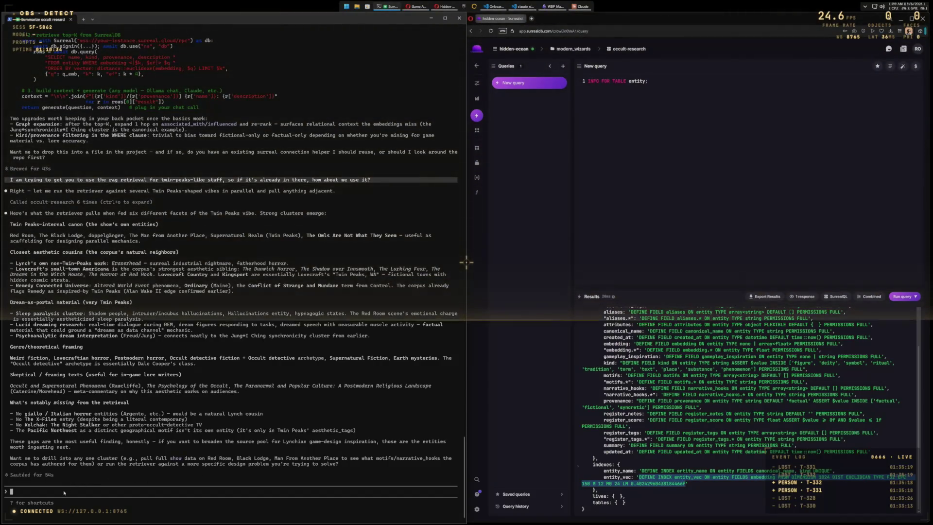
pyautogui.write('exit')
pyautogui.press('Return')
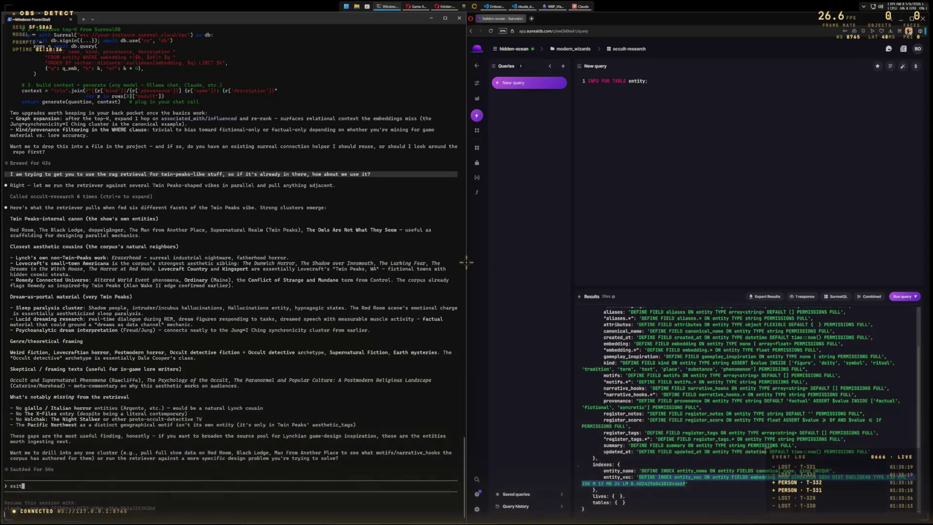
# Step: Replace the old query with SELECT * FROM entity WHERE "Pacific Northwest" IN tags; and run it
pyautogui.click(455, 19)
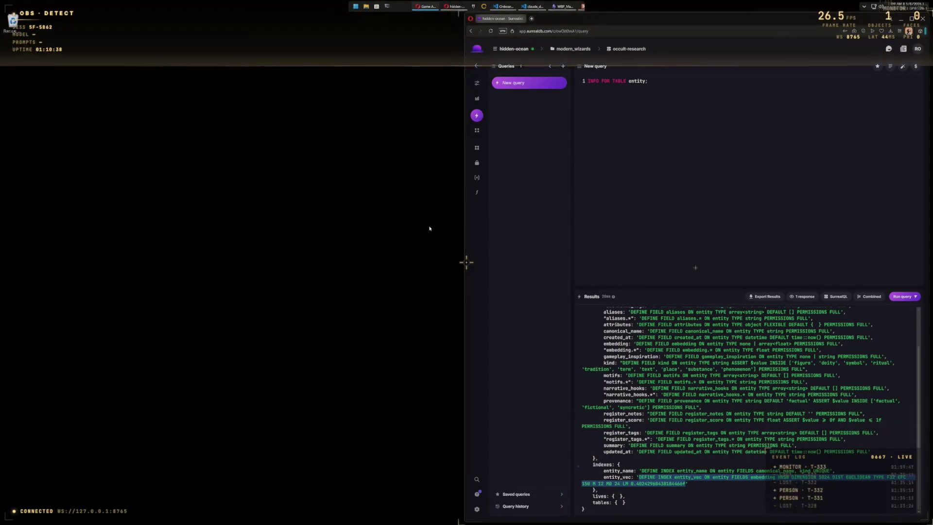
pyautogui.hotkey('ctrl', 'a')
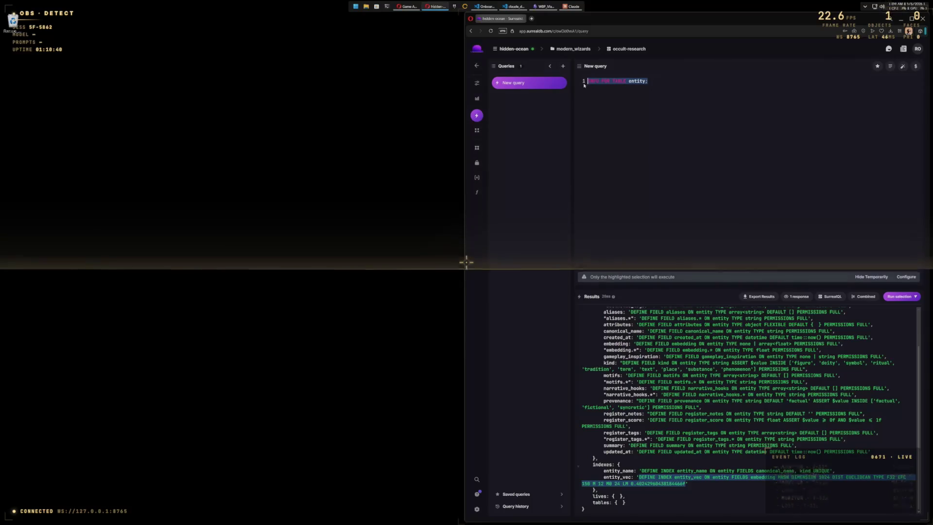
pyautogui.write('SELECT * FROM entity WHERE "Pacifi')
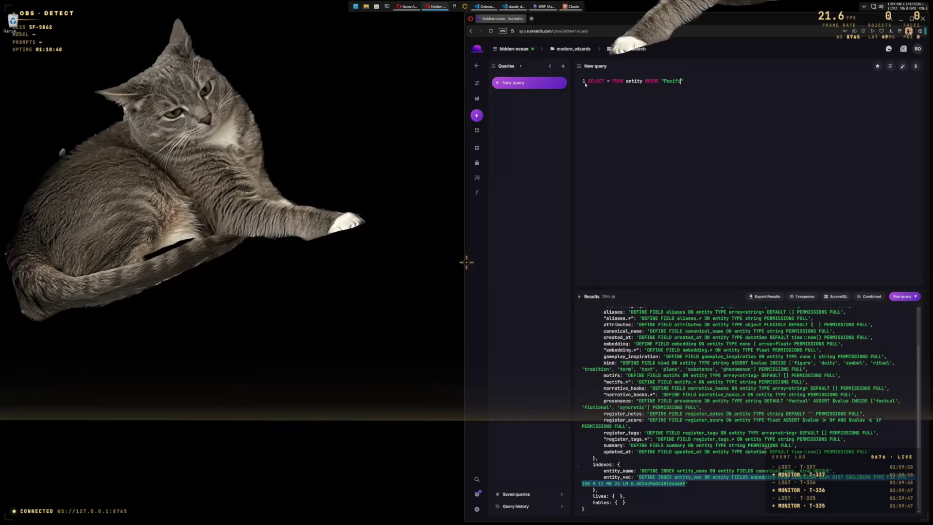
pyautogui.write('Northwest')
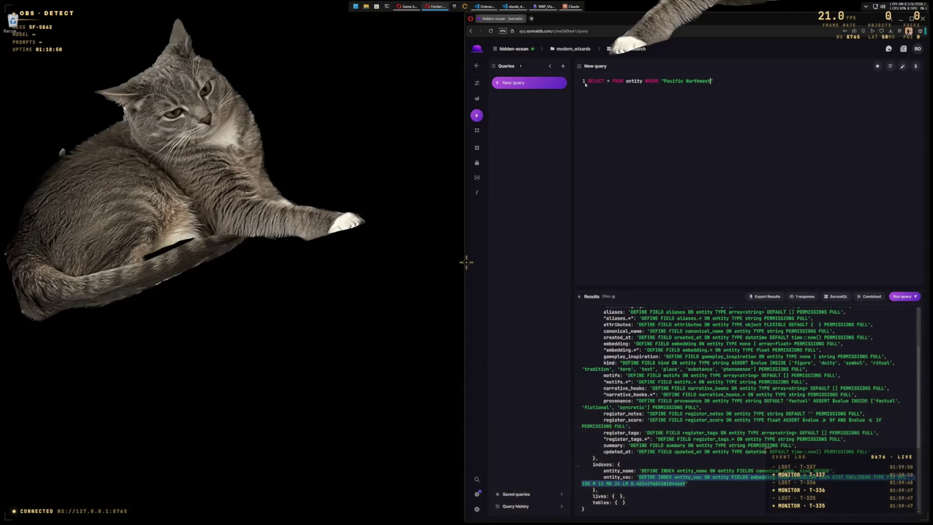
pyautogui.write('ags;')
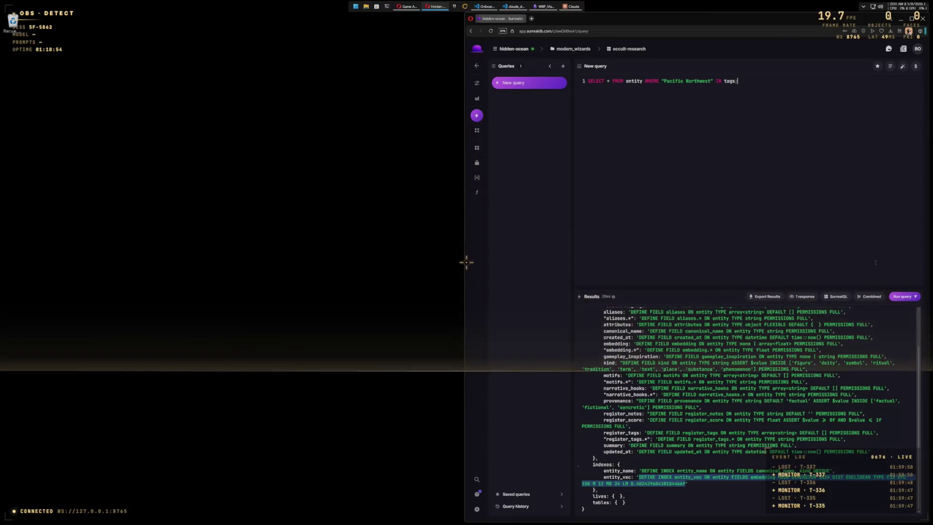
pyautogui.hotkey('ctrl', 'Return')
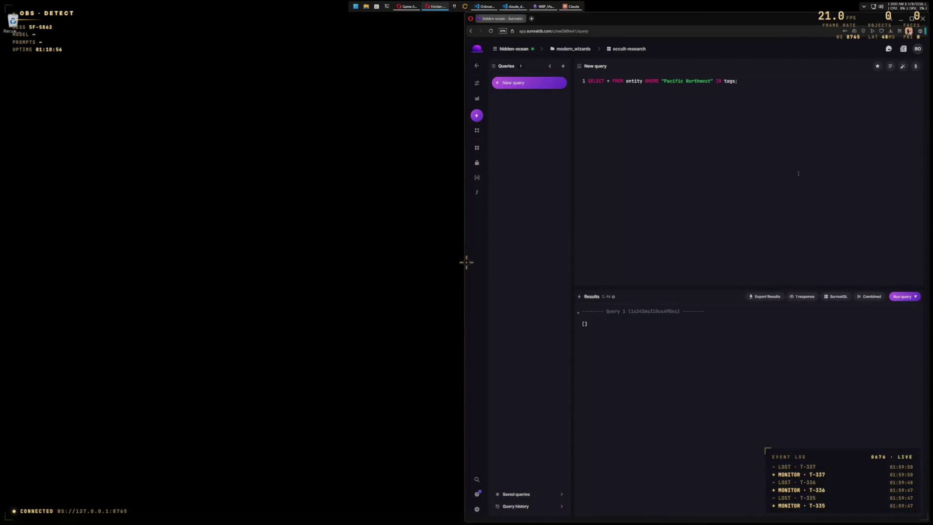
pyautogui.moveTo(481, 85)
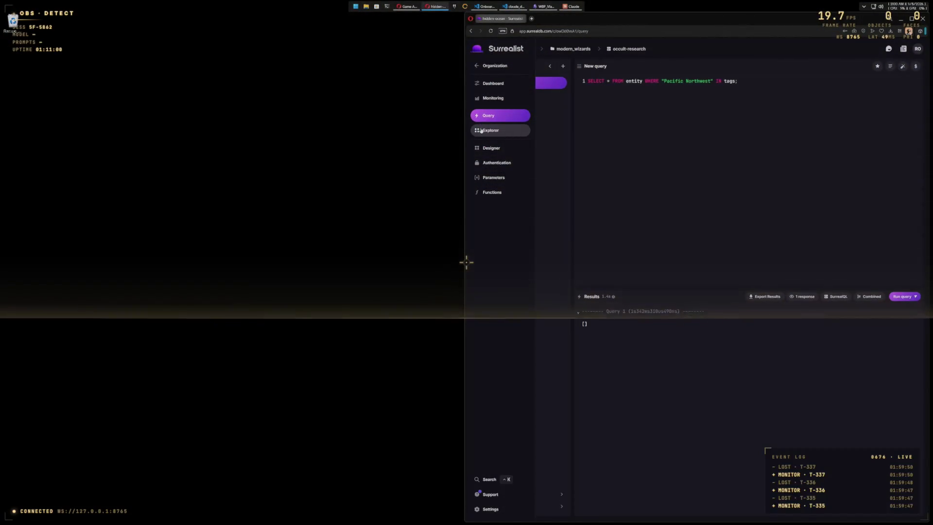
pyautogui.click(496, 136)
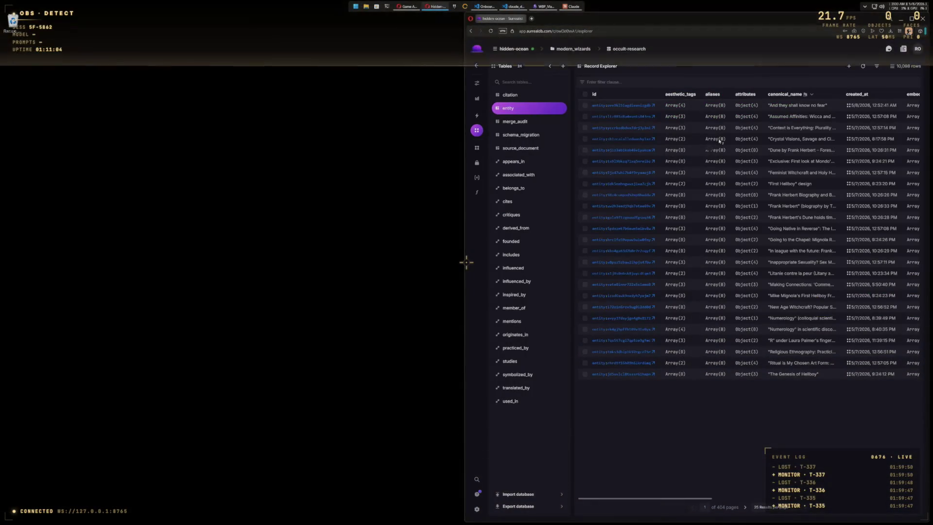
pyautogui.moveTo(759, 154)
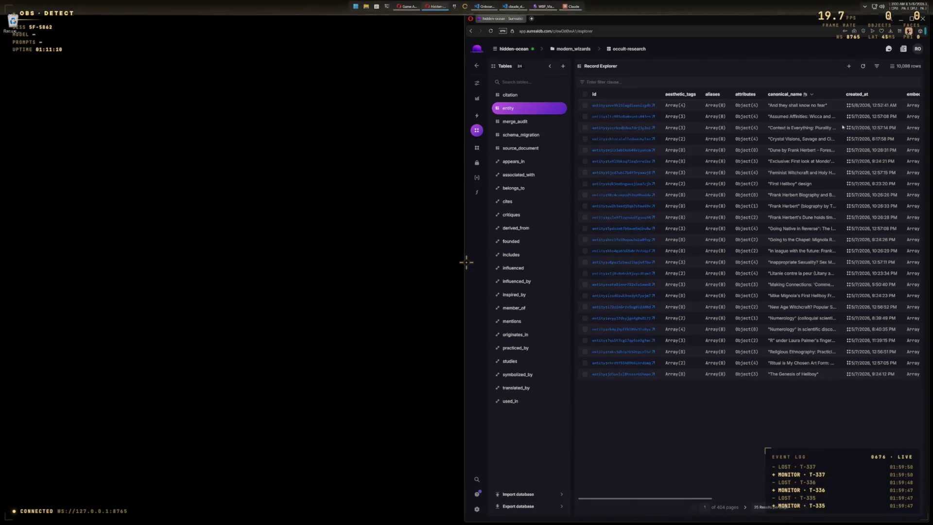
pyautogui.moveTo(679, 107)
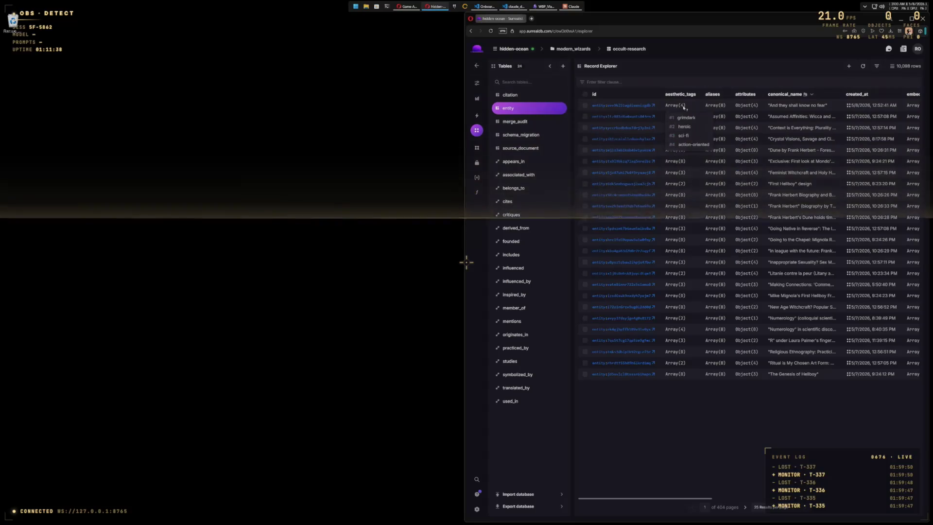
pyautogui.click(477, 115)
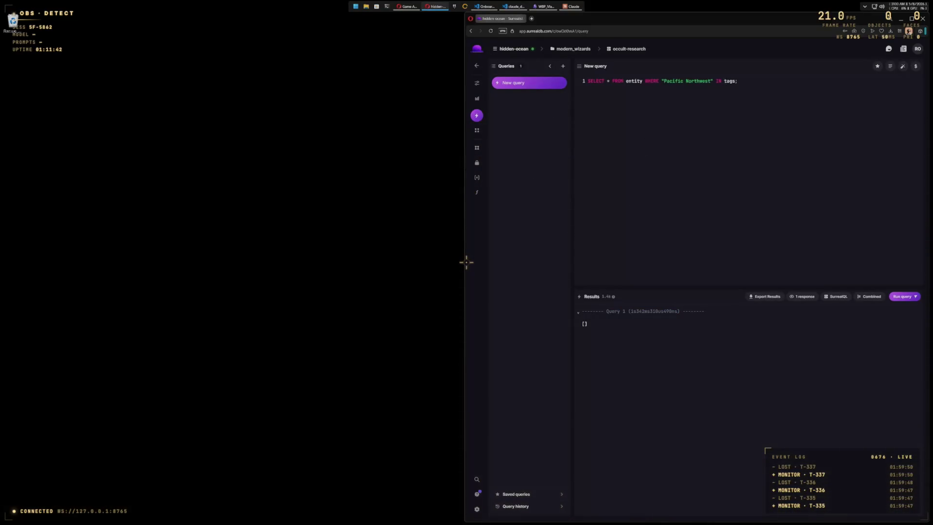
# Step: Change the query to WHERE "pacific-northwest" IN aesthetic_tags; and run it
pyautogui.write('aesthetc')
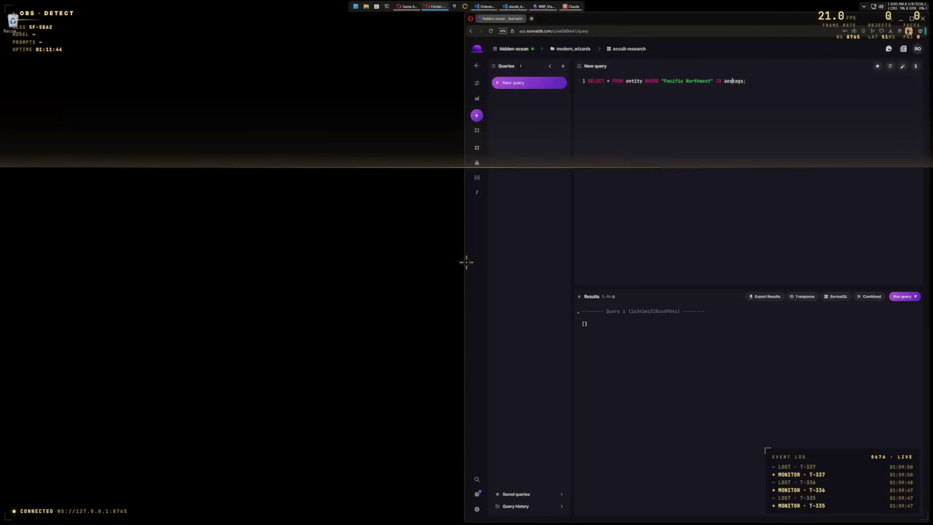
pyautogui.press('BackSpace')
pyautogui.write('ict')
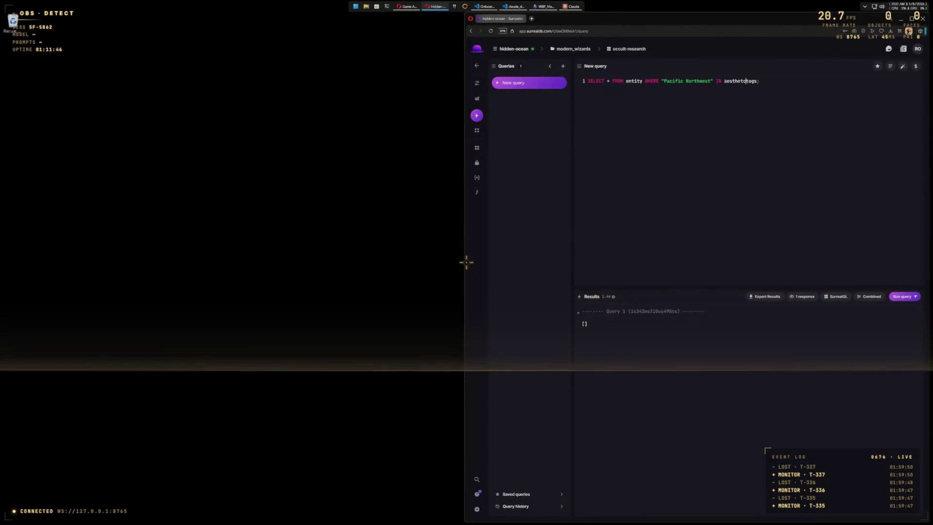
pyautogui.write('_')
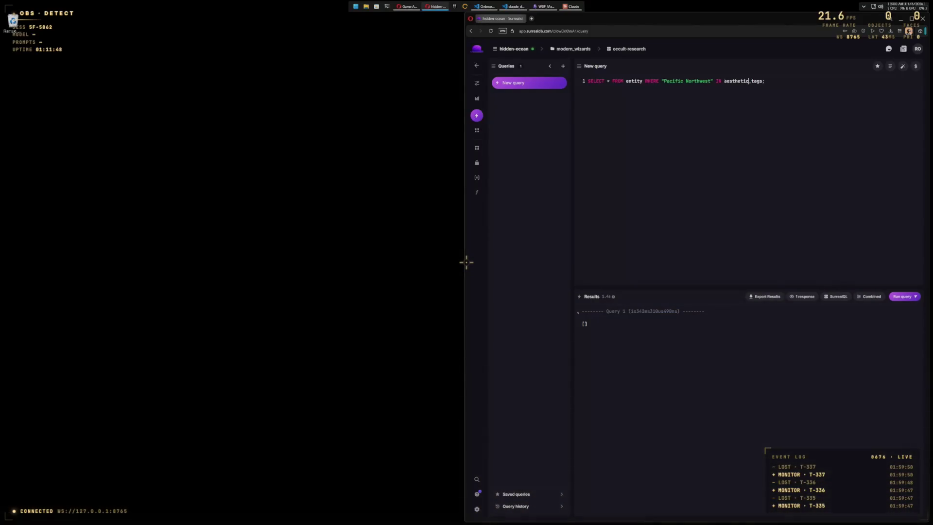
pyautogui.press('BackSpace')
pyautogui.write('n')
pyautogui.press('Left')
pyautogui.press('Left')
pyautogui.press('Left')
pyautogui.press('Left')
pyautogui.press('Left')
pyautogui.press('Left')
pyautogui.press('BackSpace')
pyautogui.write('p')
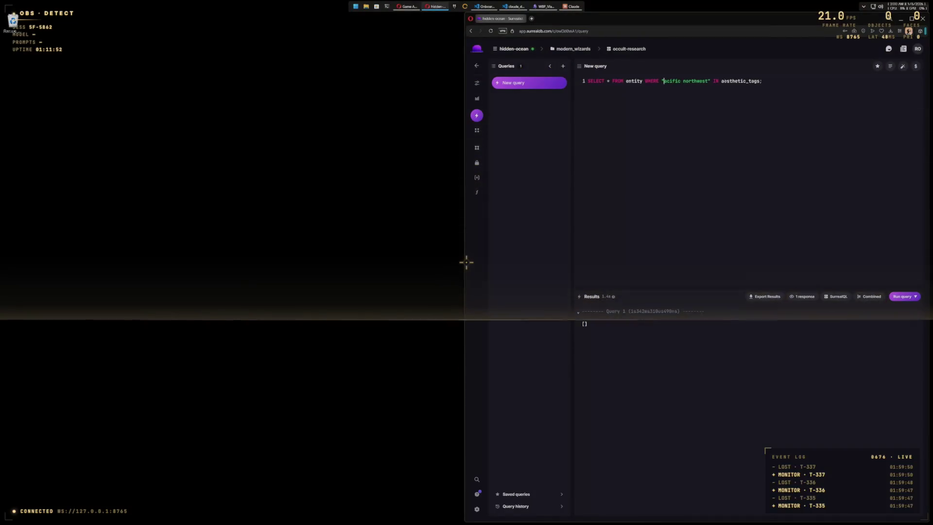
pyautogui.press('Right')
pyautogui.press('Right')
pyautogui.press('Right')
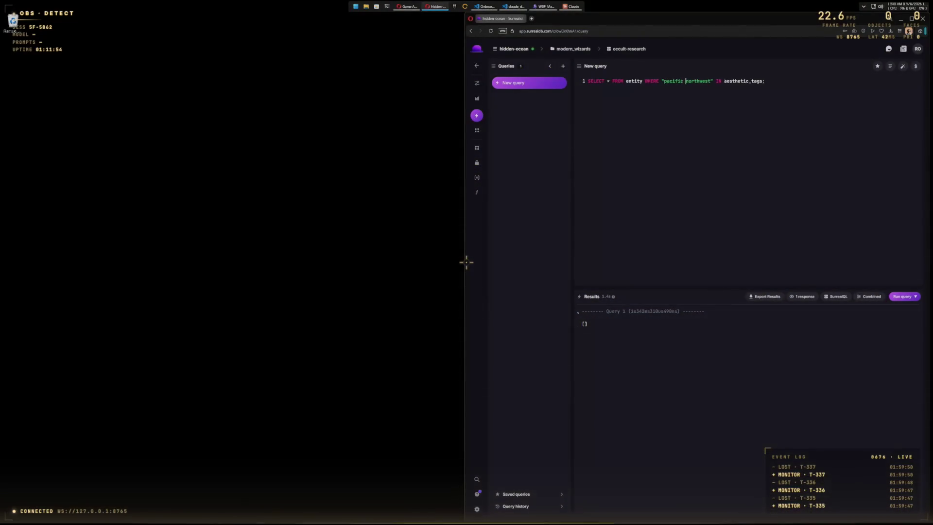
pyautogui.hotkey('ctrl', 'Return')
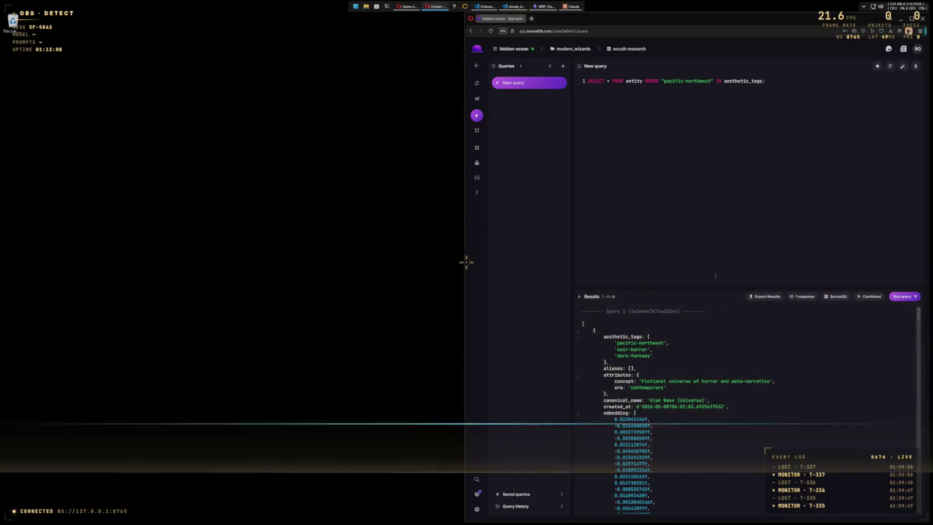
pyautogui.scroll(-3, 724, 372)
pyautogui.click(868, 297)
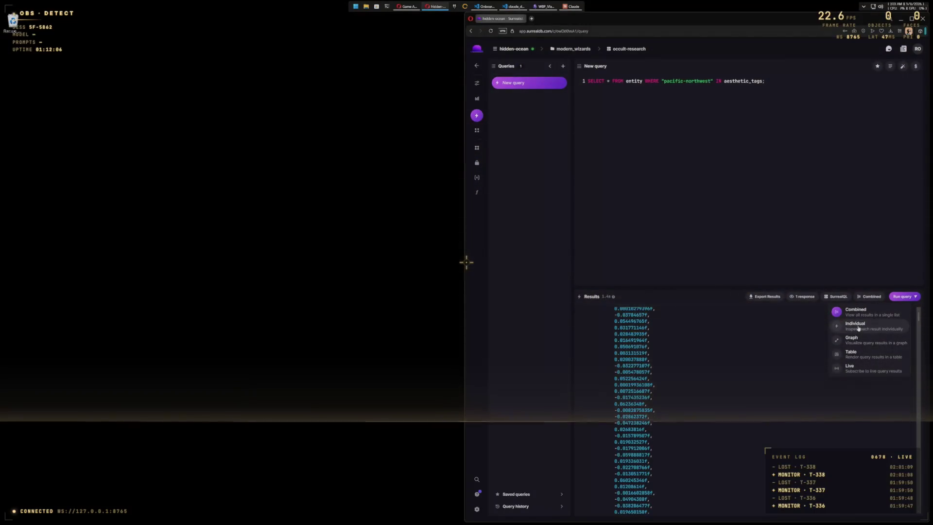
# Step: Show the results as a table and briefly inspect the Metaline Falls, Washington record
pyautogui.click(861, 355)
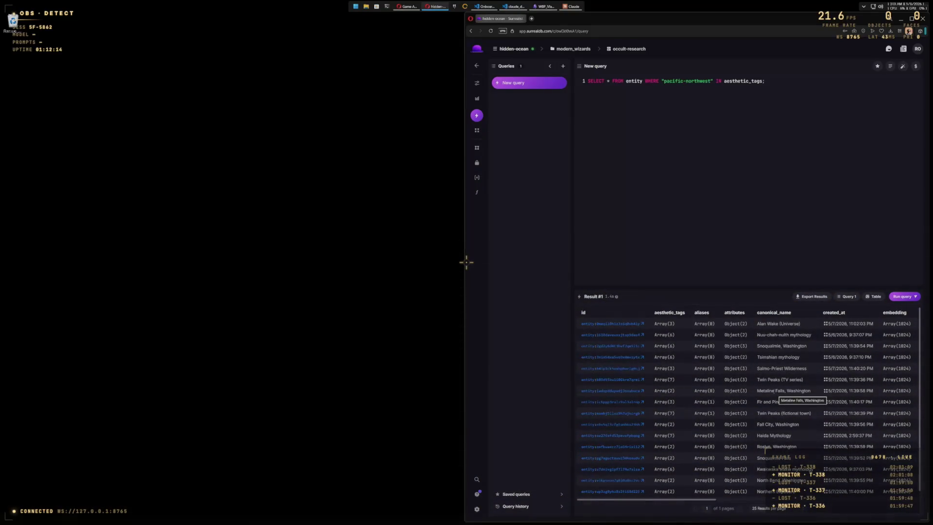
pyautogui.click(774, 391)
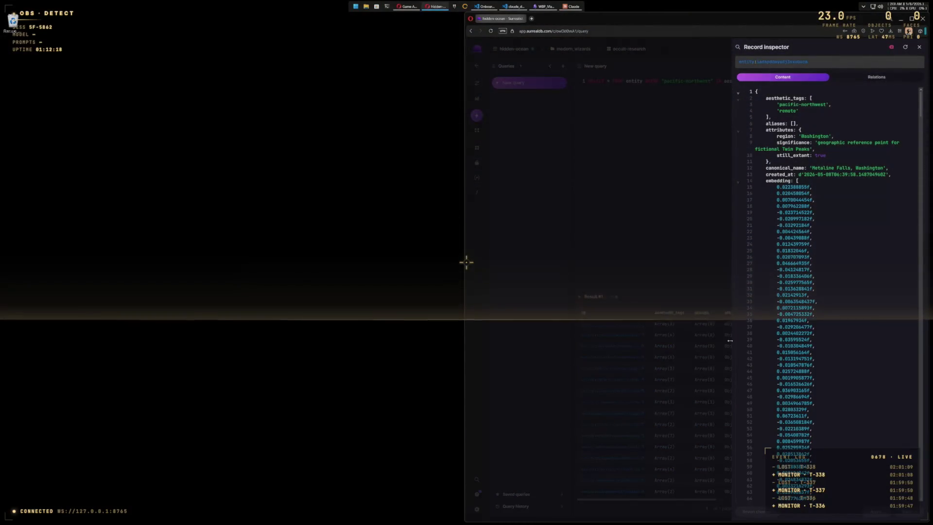
pyautogui.press('Escape')
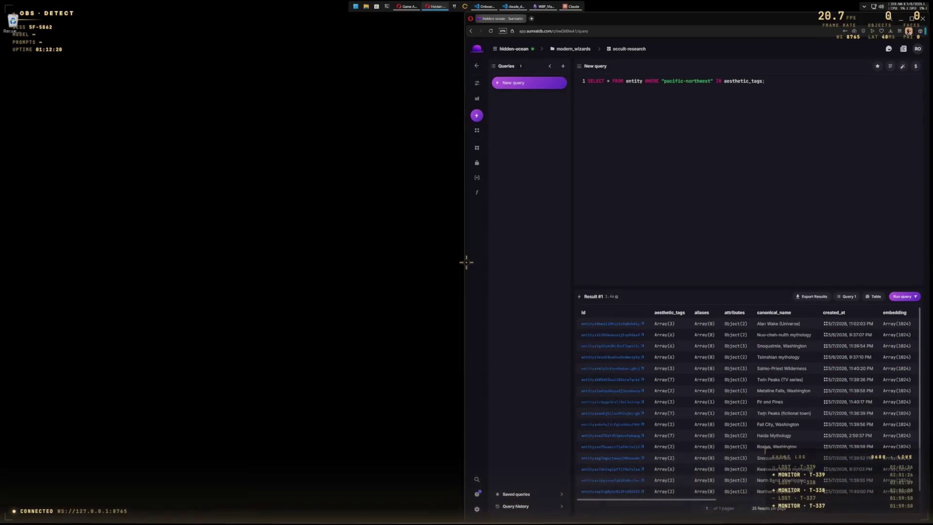
pyautogui.scroll(-1, 765, 418)
# Step: Open the Haida Mythology record in the inspector and read through it
pyautogui.click(612, 427)
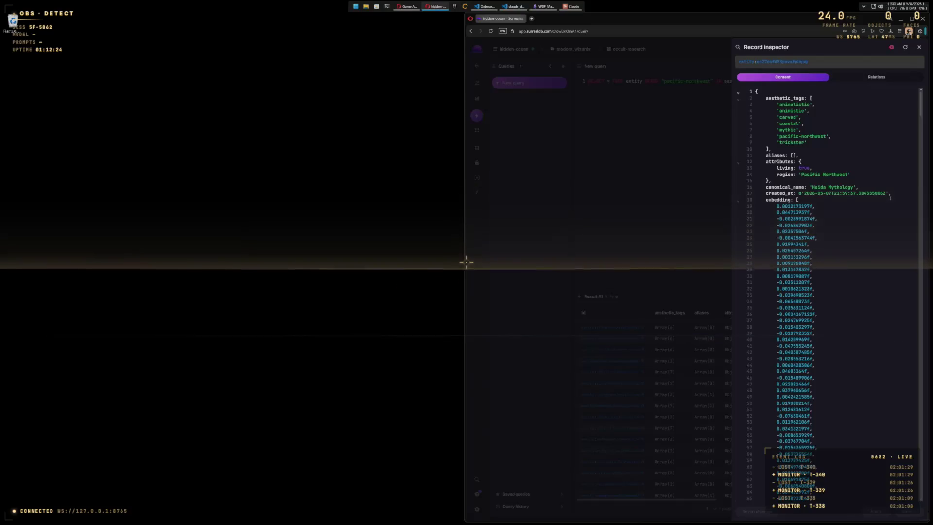
pyautogui.scroll(-10, 916, 153)
pyautogui.moveTo(916, 153); pyautogui.dragTo(912, 493)
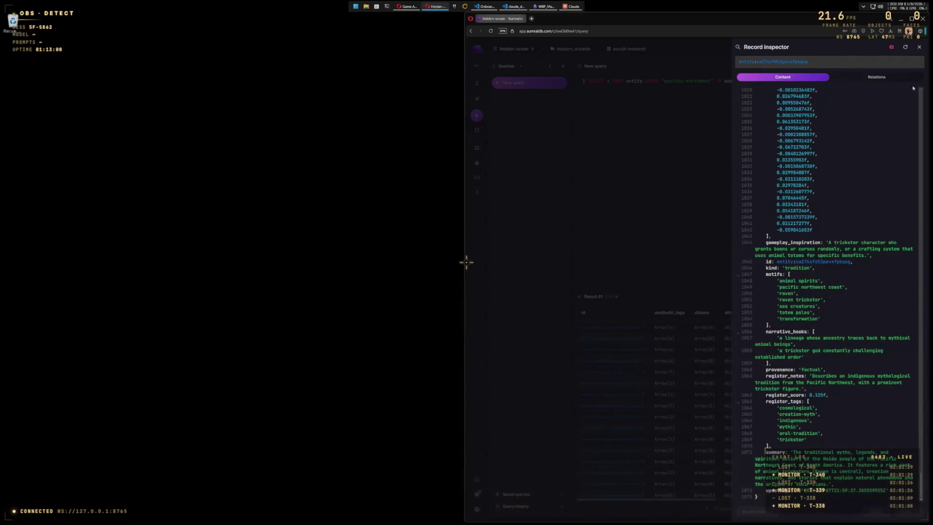
pyautogui.click(918, 47)
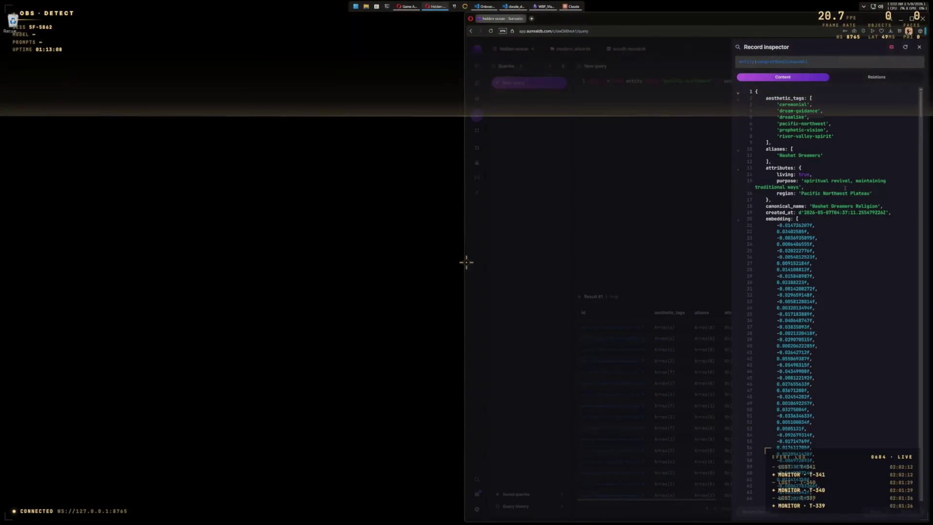
# Step: Close the Washat Dreamers Religion record and read the Kwakwaka'wakw mythology record down to its summary
pyautogui.moveTo(922, 117)
pyautogui.mouseDown()
pyautogui.moveTo(920, 486)
pyautogui.moveTo(898, 521)
pyautogui.mouseUp()
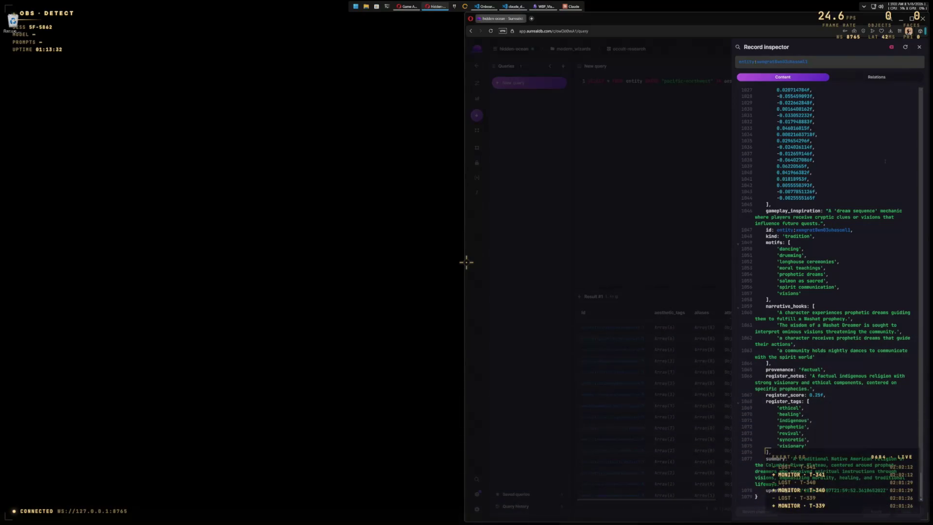
pyautogui.click(919, 48)
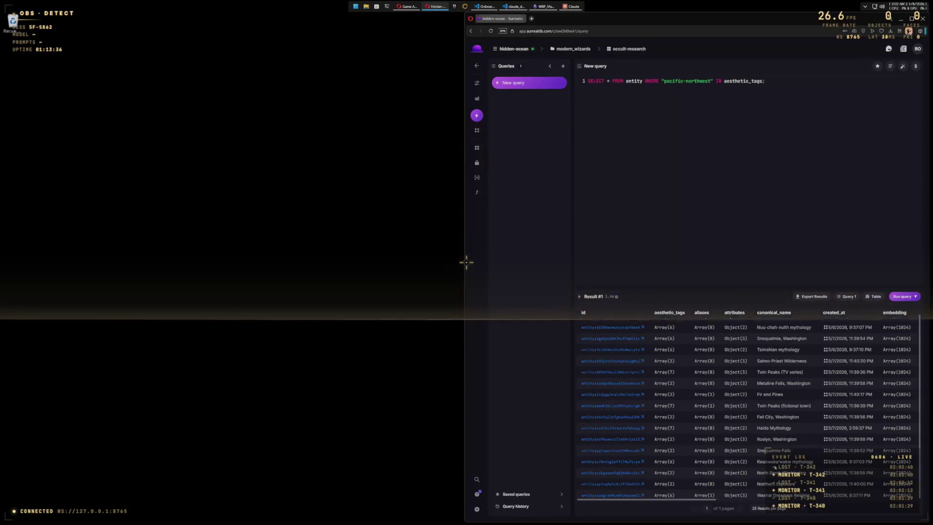
pyautogui.click(612, 460)
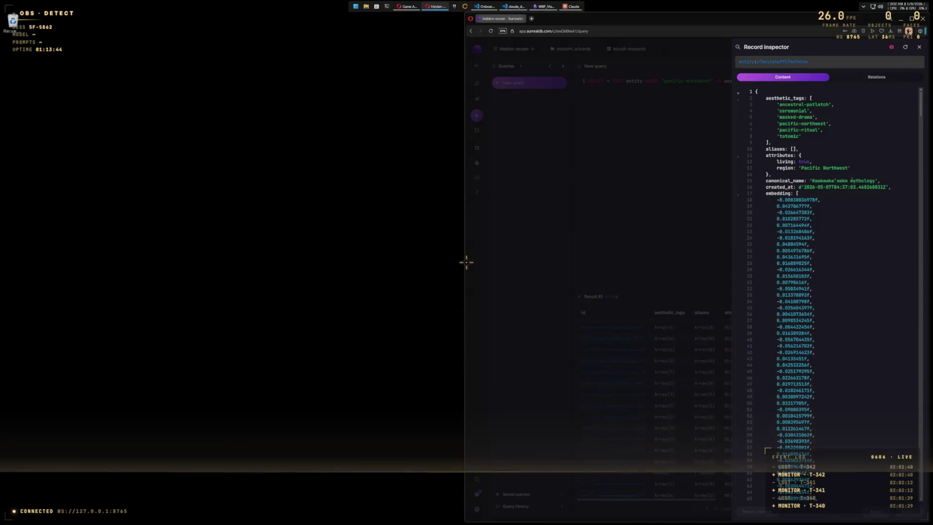
pyautogui.moveTo(914, 151); pyautogui.dragTo(906, 510)
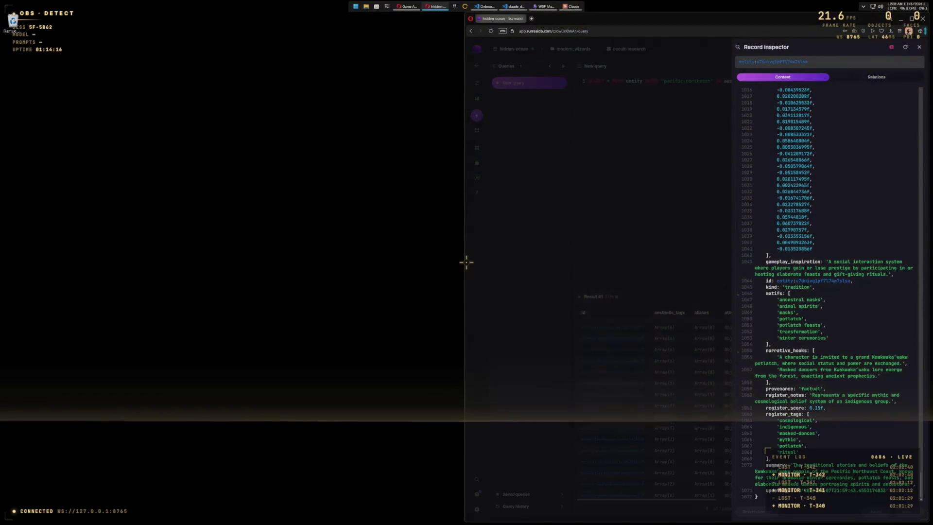
pyautogui.click(755, 471)
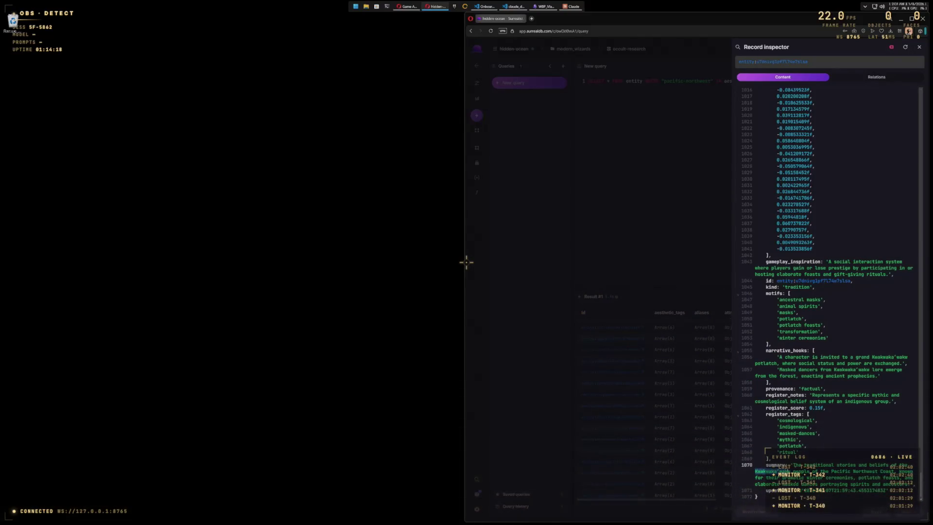
pyautogui.rightClick(790, 470)
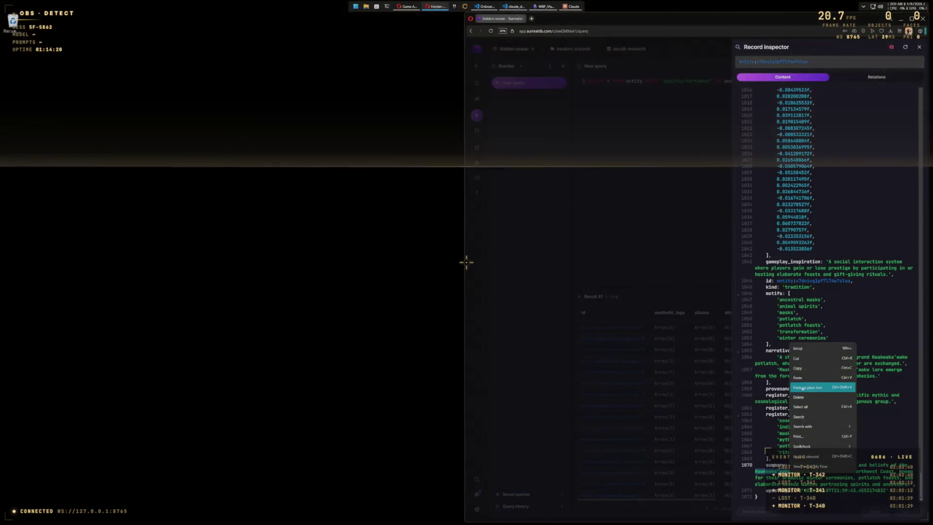
# Step: Dismiss the context menu and switch to the Google Images search for 'salish language'
pyautogui.press('Escape')
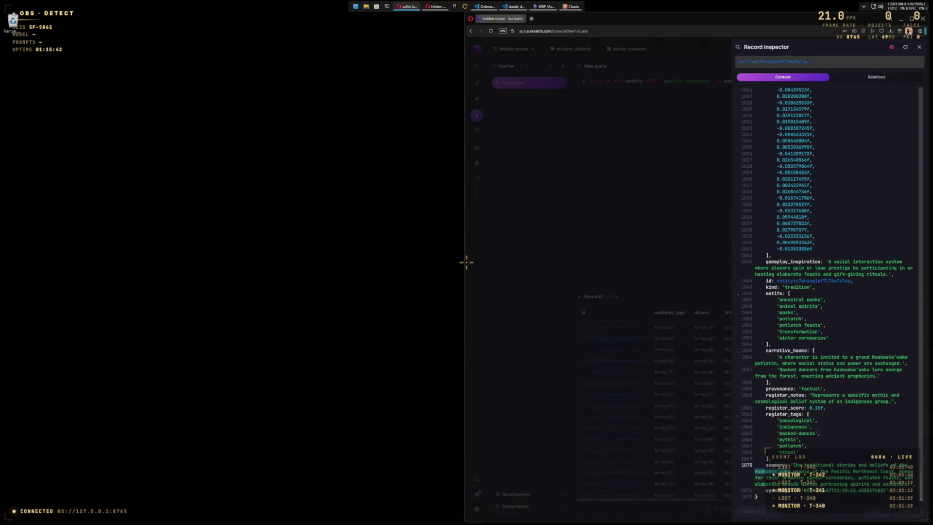
pyautogui.hotkey('alt', 'Tab')
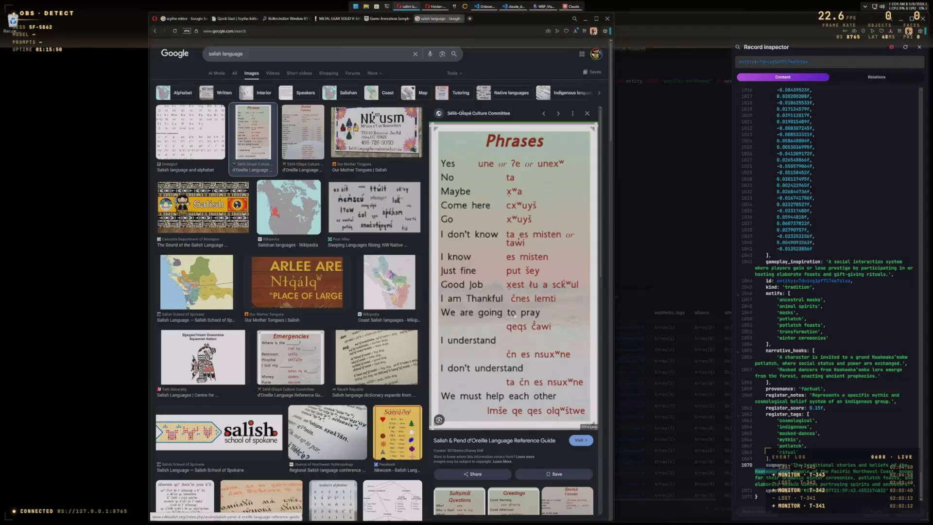